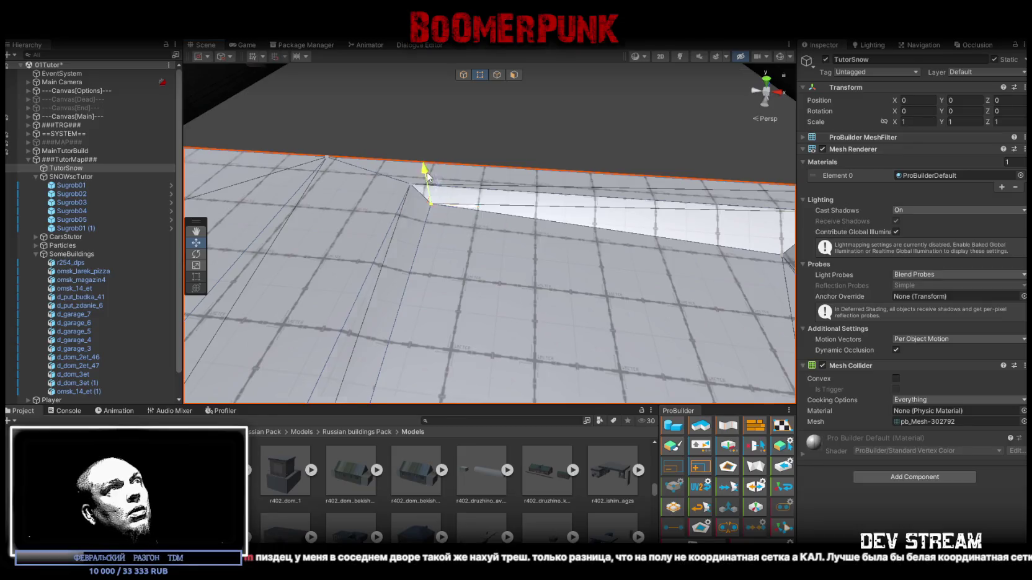
- Slide a TutorSnow ground vertex left along X and delete a ground face, leaving a hole
drag(469, 205, 417, 189)
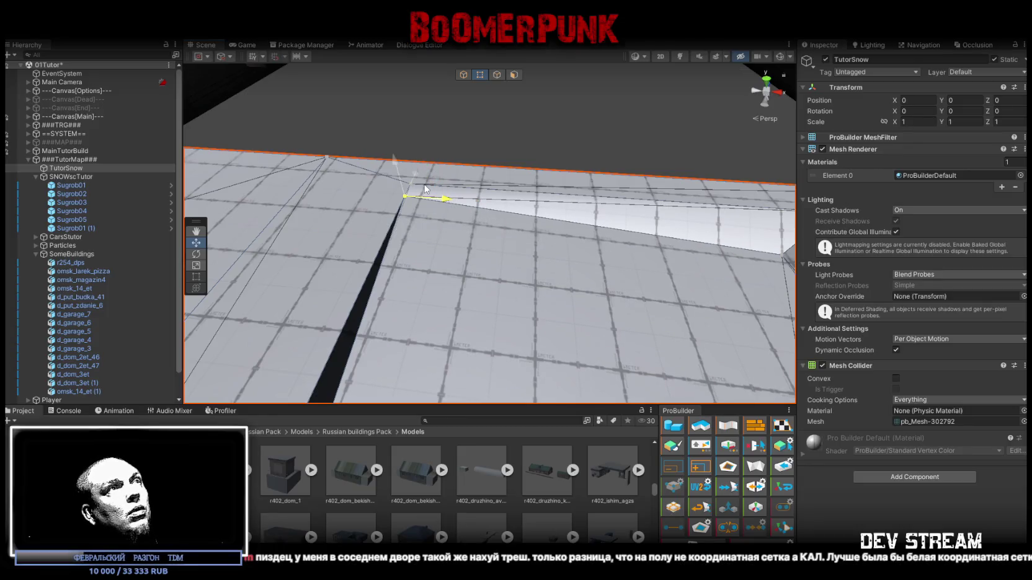
drag(417, 177, 493, 72)
key(h)
key(h)
click(432, 197)
key(Delete)
- Raise the hole's lower-right vertex to narrow it, then select a vertex along the floor edge
click(479, 79)
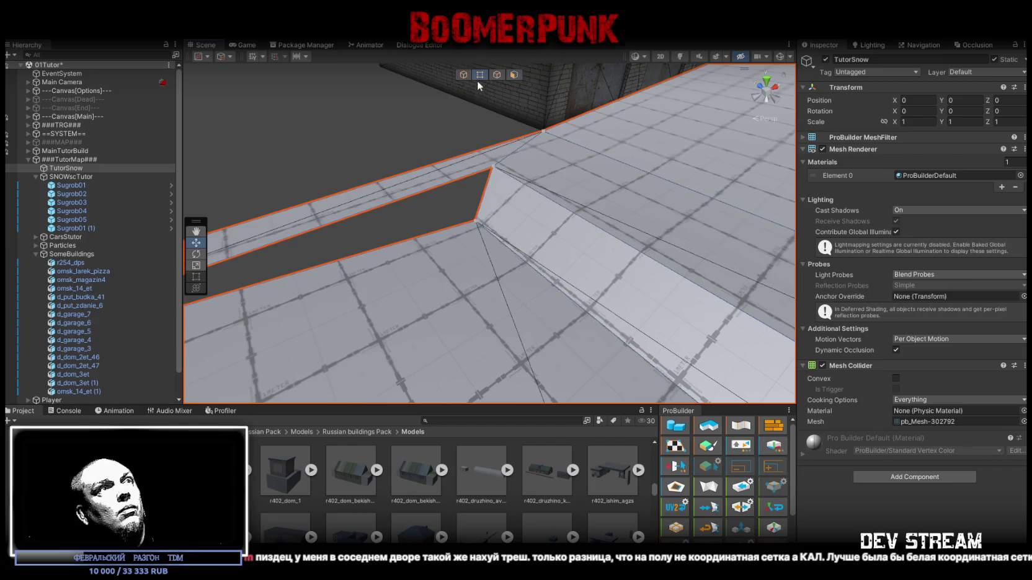
click(474, 220)
drag(474, 220, 493, 169)
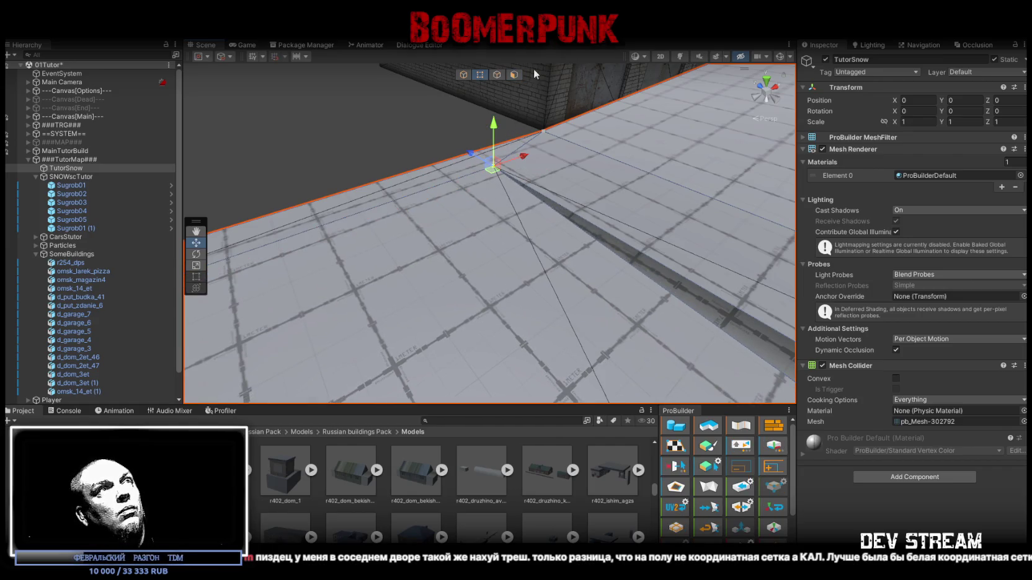
drag(600, 187, 391, 255)
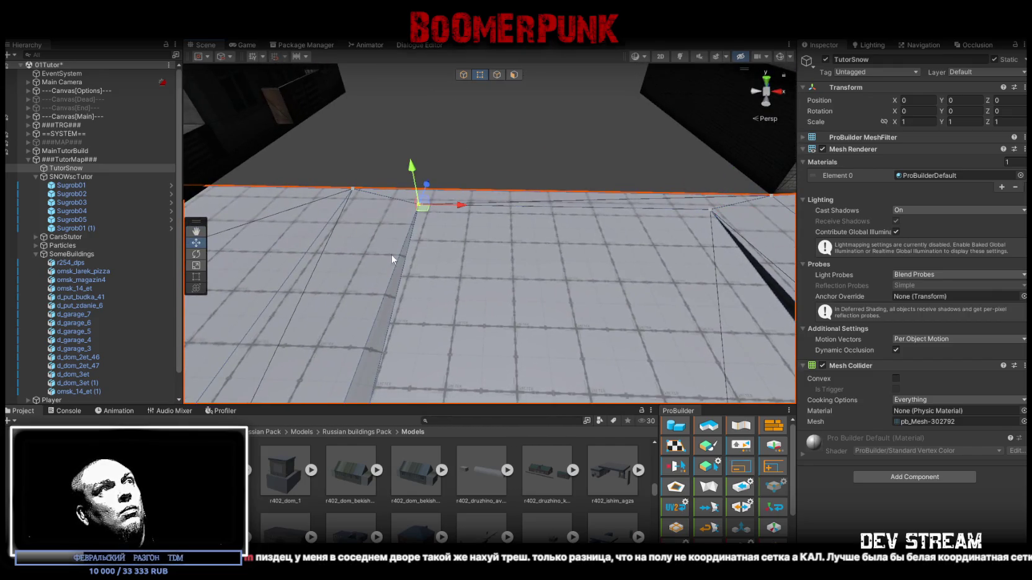
drag(546, 238, 629, 234)
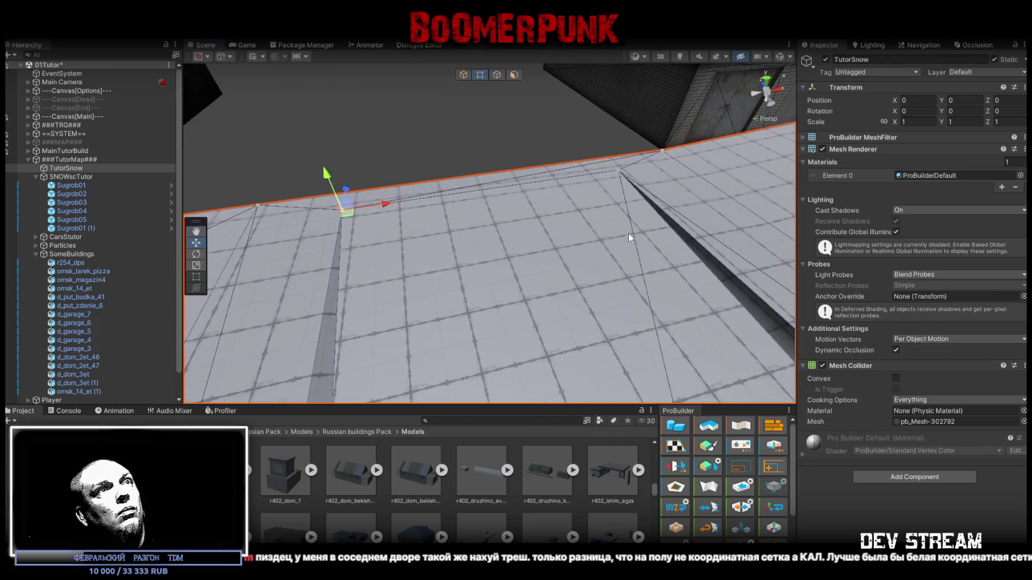
drag(599, 158, 629, 191)
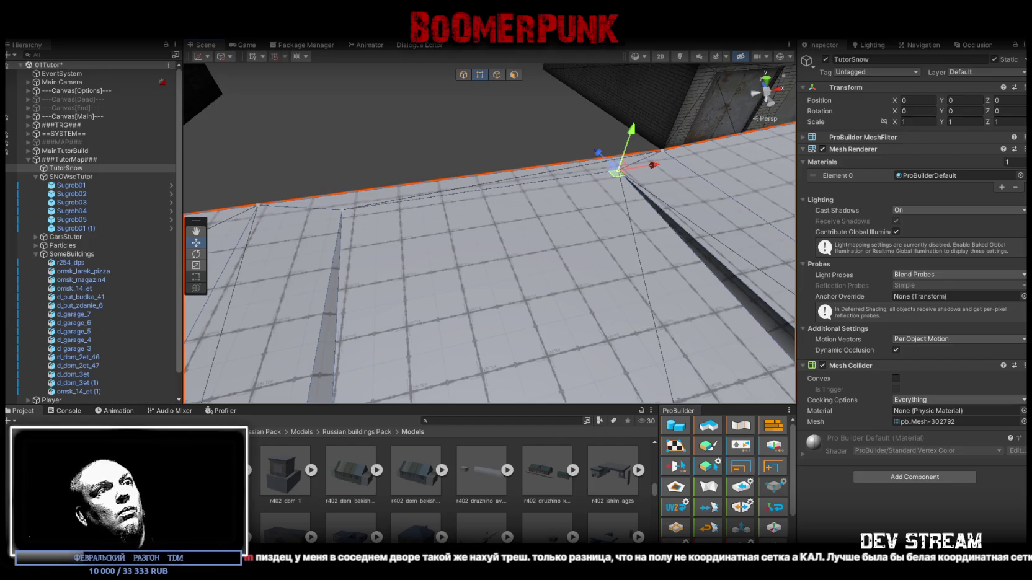
mouse_move(460, 248)
mouse_down()
mouse_move(703, 246)
mouse_move(636, 221)
mouse_move(602, 222)
mouse_move(520, 55)
mouse_up()
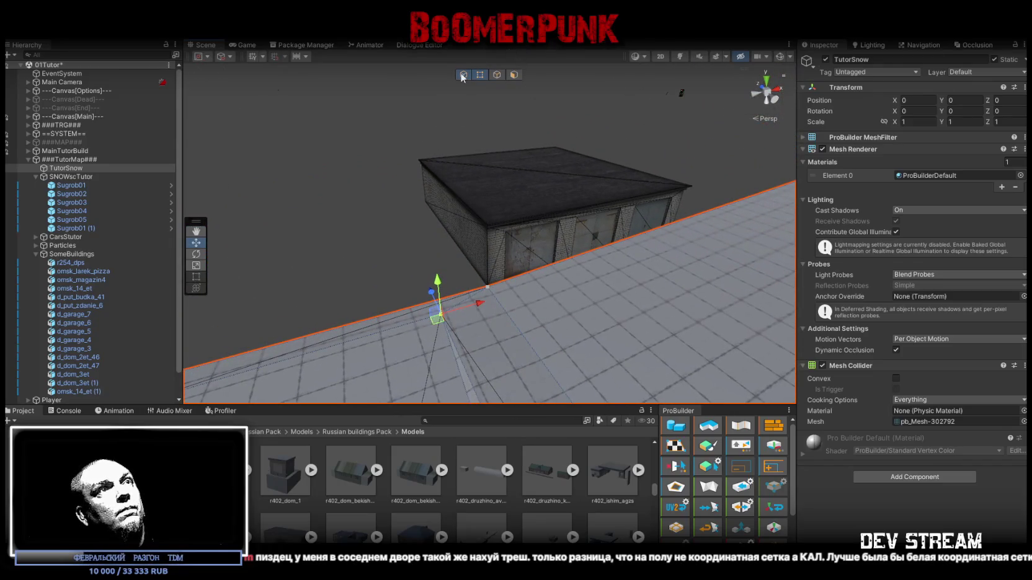
- Scale garages d_garage_7 through d_garage_3 to 1.25
click(530, 207)
scroll(576, 258, up, 5)
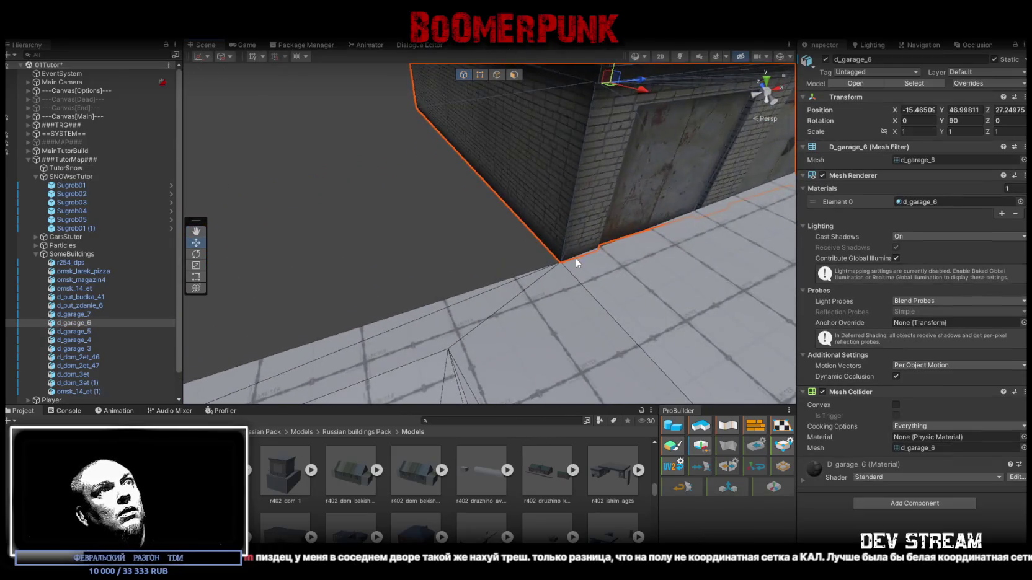
scroll(575, 258, down, 8)
mouse_move(575, 258)
mouse_down()
mouse_move(614, 223)
mouse_move(613, 240)
mouse_move(714, 186)
mouse_up()
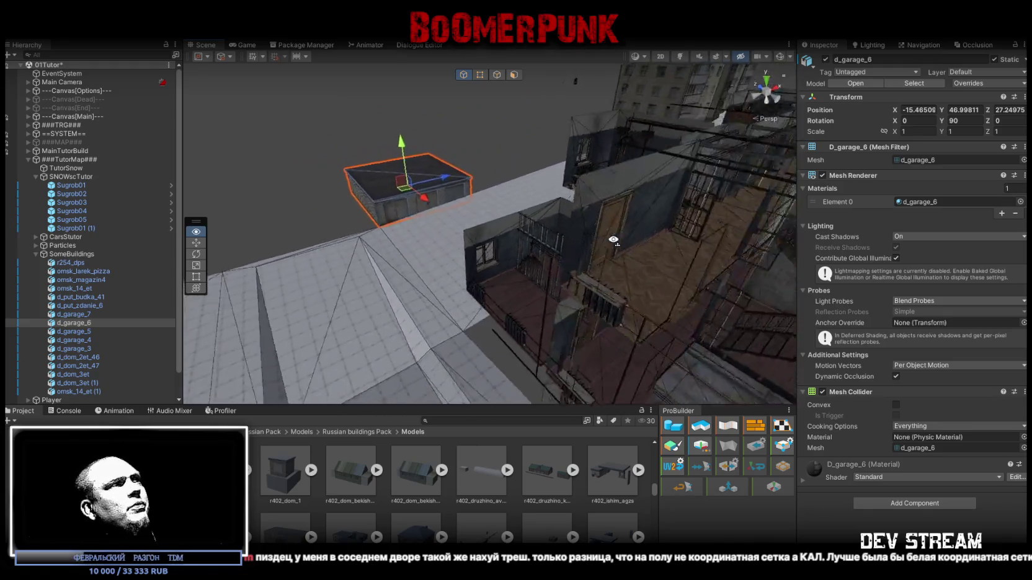
mouse_move(770, 139)
mouse_down()
mouse_move(429, 290)
mouse_move(558, 261)
mouse_move(826, 226)
mouse_move(731, 276)
mouse_up()
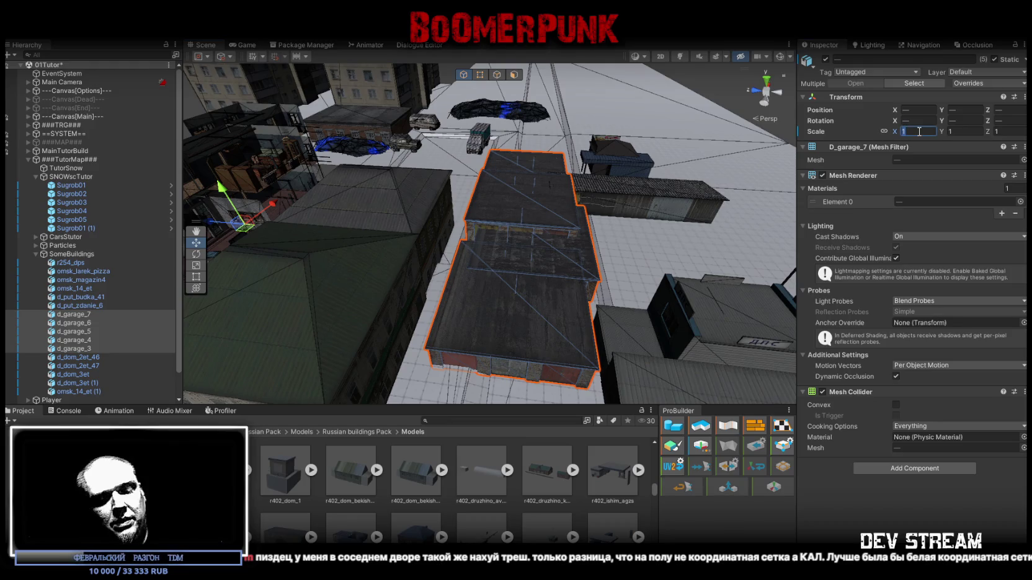
text(.25)
key(Return)
- Park the uaz_base car beside a garage
mouse_move(496, 248)
mouse_down()
mouse_move(373, 236)
mouse_move(203, 189)
mouse_move(301, 174)
mouse_move(563, 228)
mouse_move(591, 211)
mouse_move(459, 286)
mouse_up()
click(591, 211)
drag(692, 239, 444, 325)
key(f)
drag(245, 363, 587, 205)
mouse_move(533, 222)
mouse_down()
mouse_move(432, 327)
mouse_move(409, 335)
mouse_move(425, 234)
mouse_up()
scroll(425, 235, down, 10)
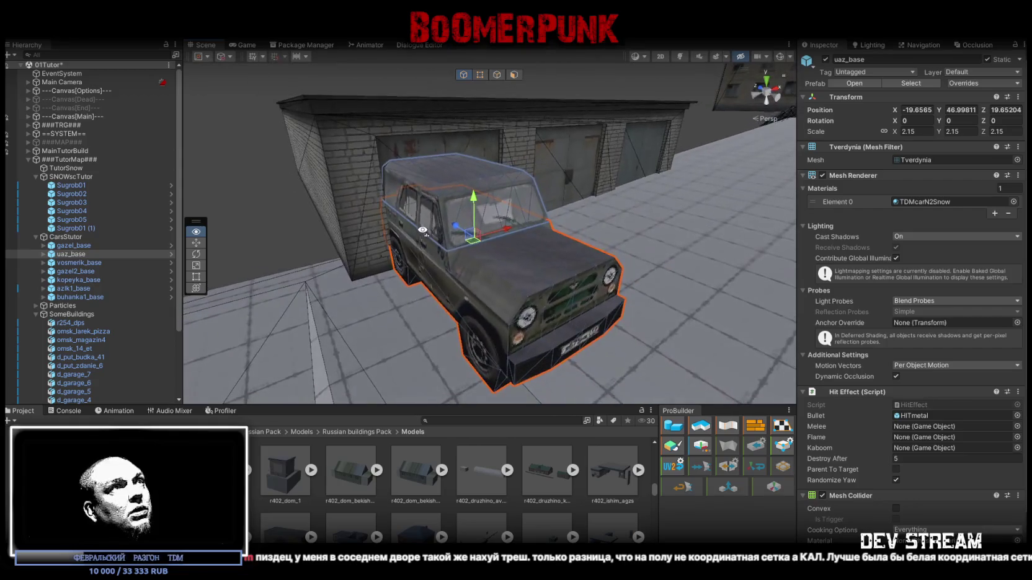
- Set the scale of garages d_garage_7 through d_garage_3 to 1.4
scroll(94, 267, down, 3)
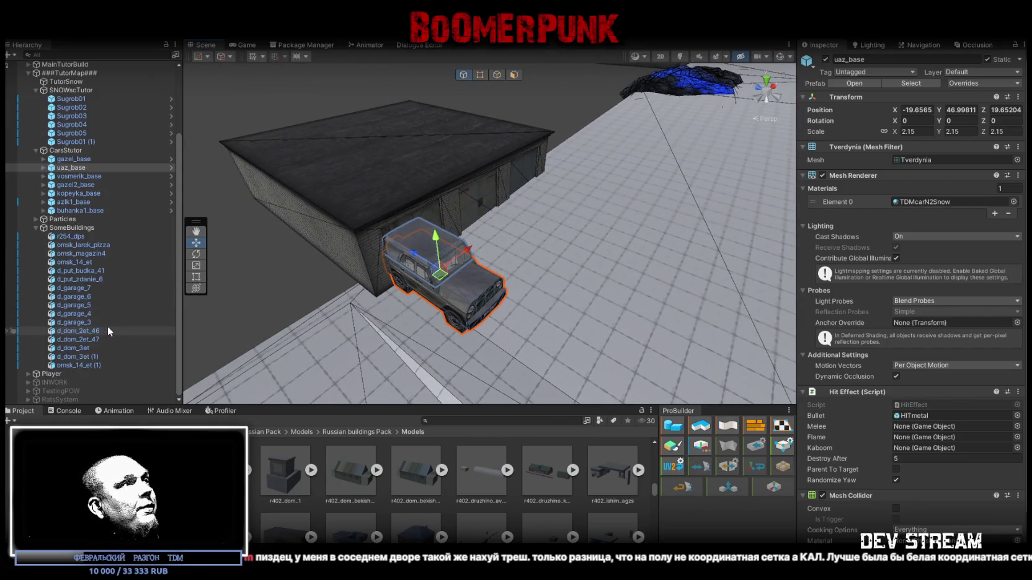
click(103, 288)
shift+click(91, 321)
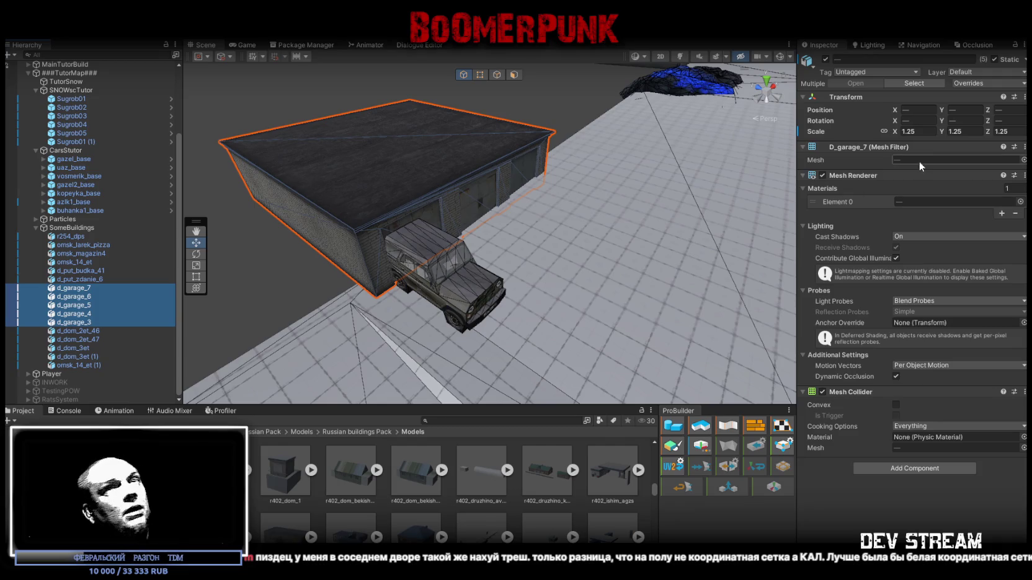
double_click(907, 131)
text(1.4)
key(Return)
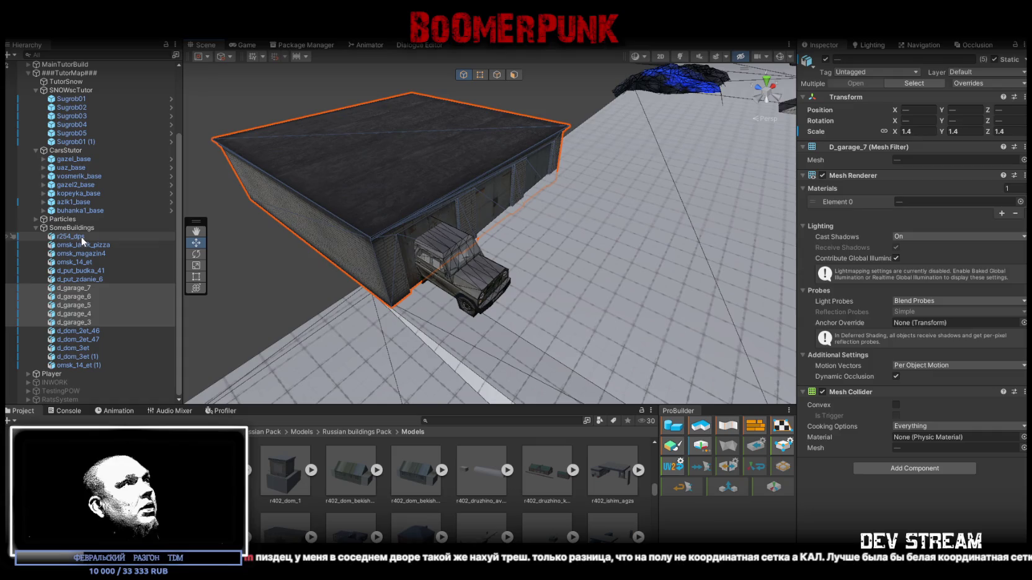
- Enter 1.4 as the X scale for buildings r254_dps through omsk_14_et (1)
click(81, 236)
shift+click(87, 365)
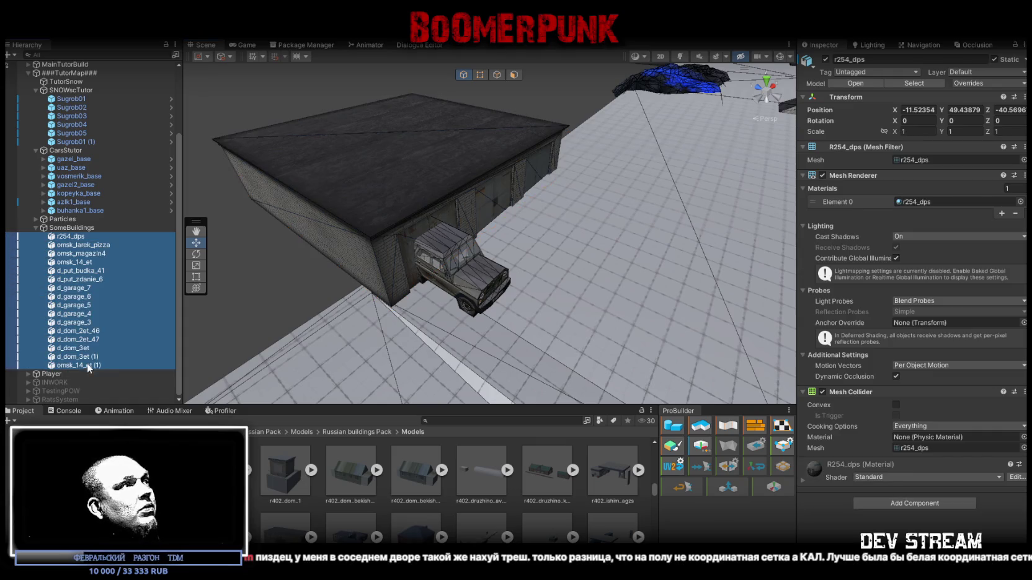
double_click(922, 129)
text(1.)
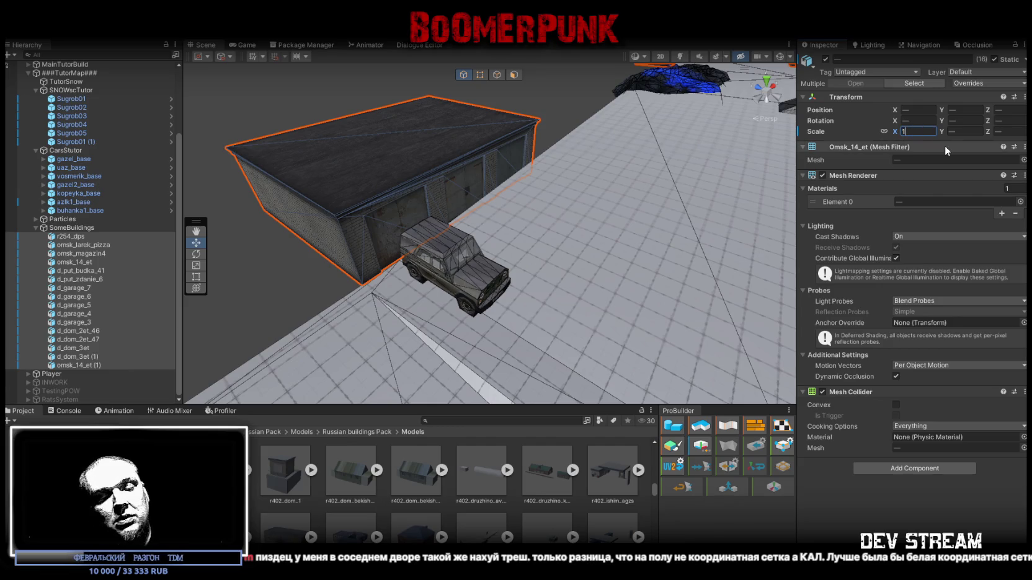
text(4)
click(970, 132)
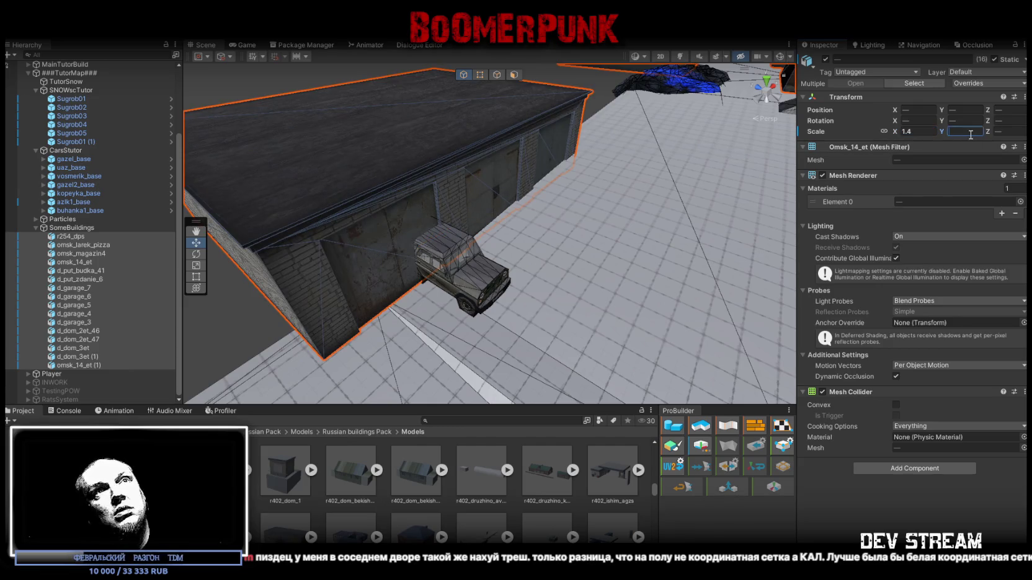
drag(766, 112, 710, 118)
- Link the garages' scale axes and set their uniform scale to 1.3, then 1.4
click(66, 242)
click(87, 236)
key(Down)
key(Down)
key(Down)
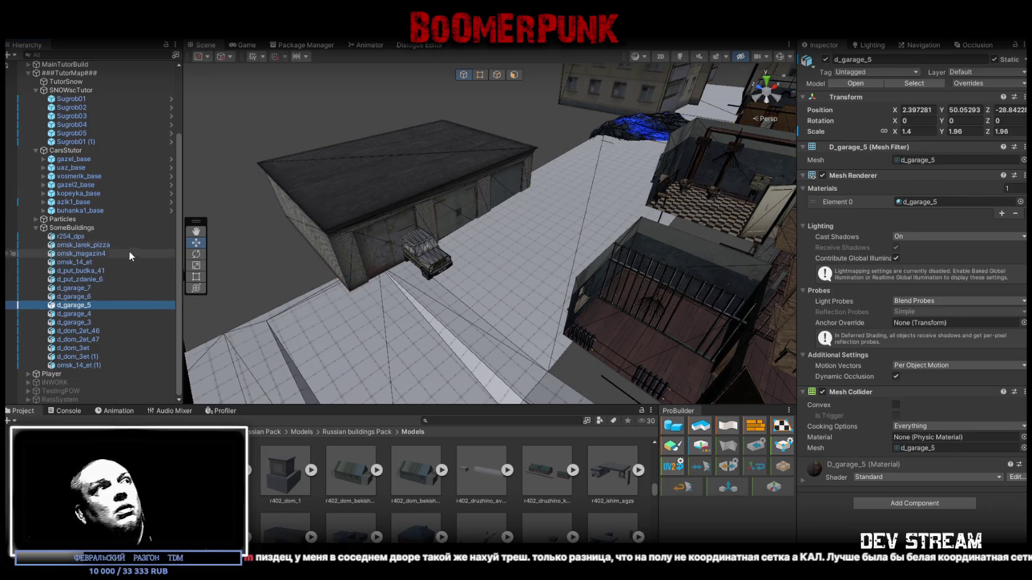
key(Down)
key(Down)
key(Down)
key(Up)
key(Up)
key(Up)
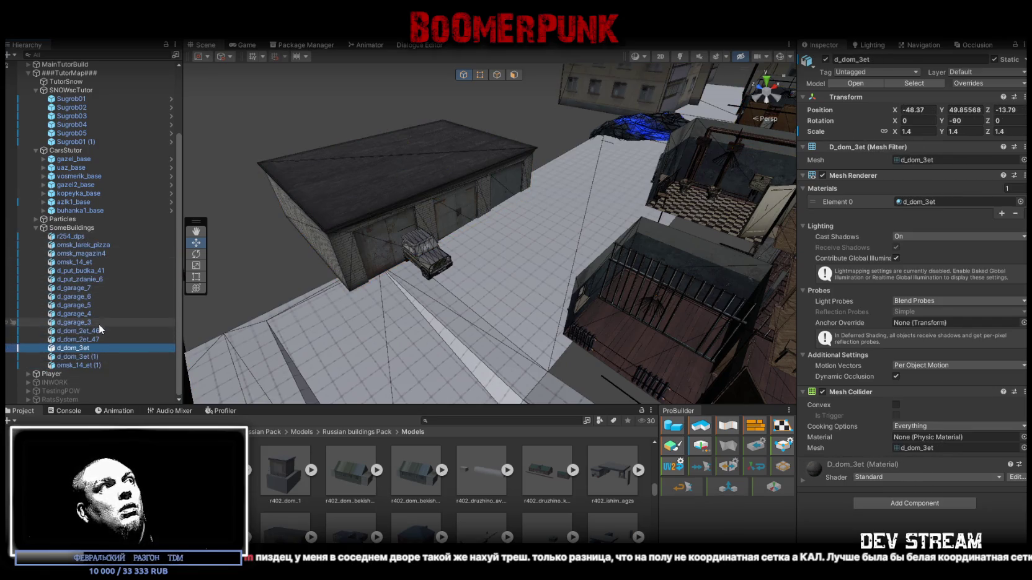
shift+click(90, 287)
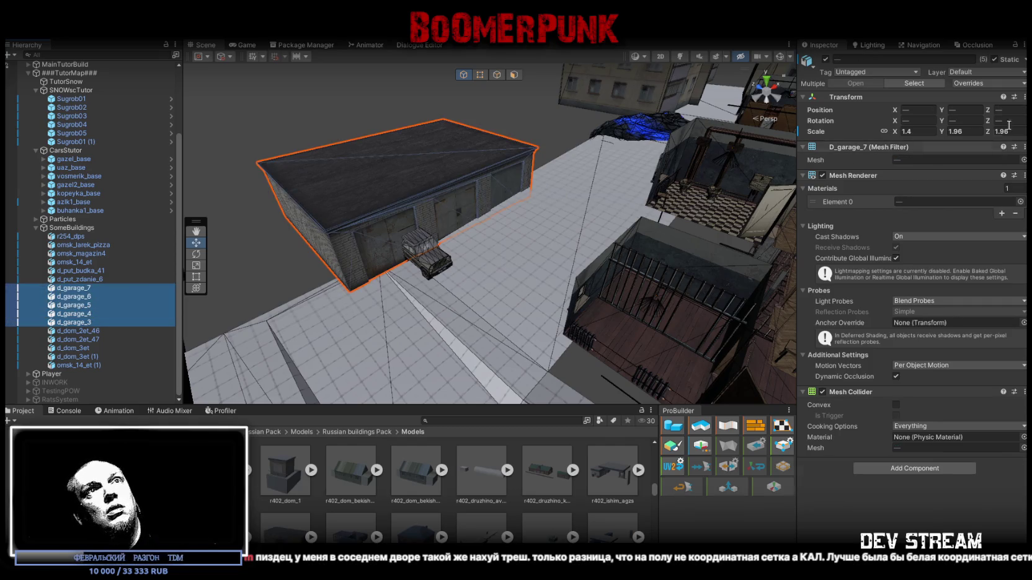
click(886, 136)
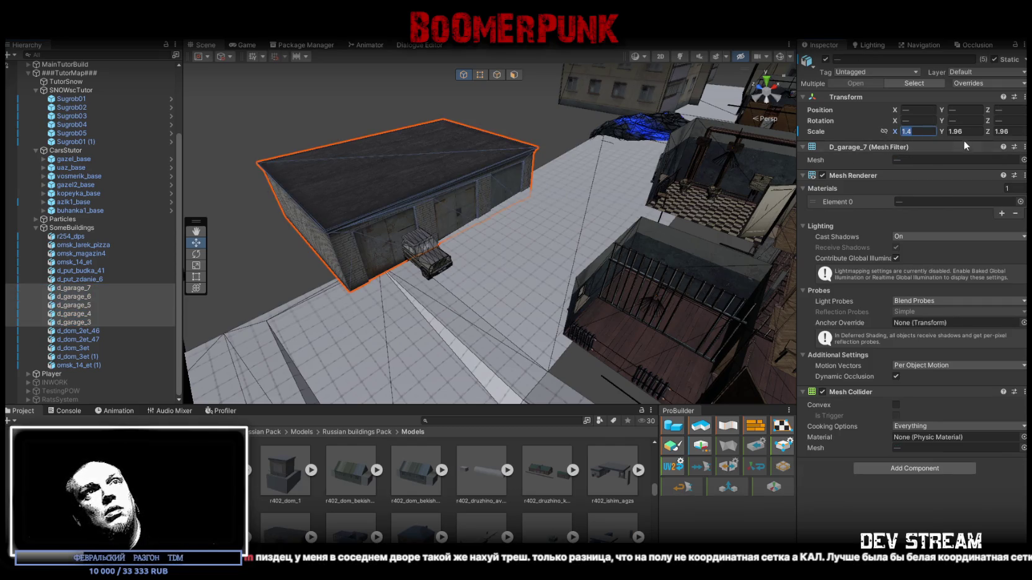
text(1)
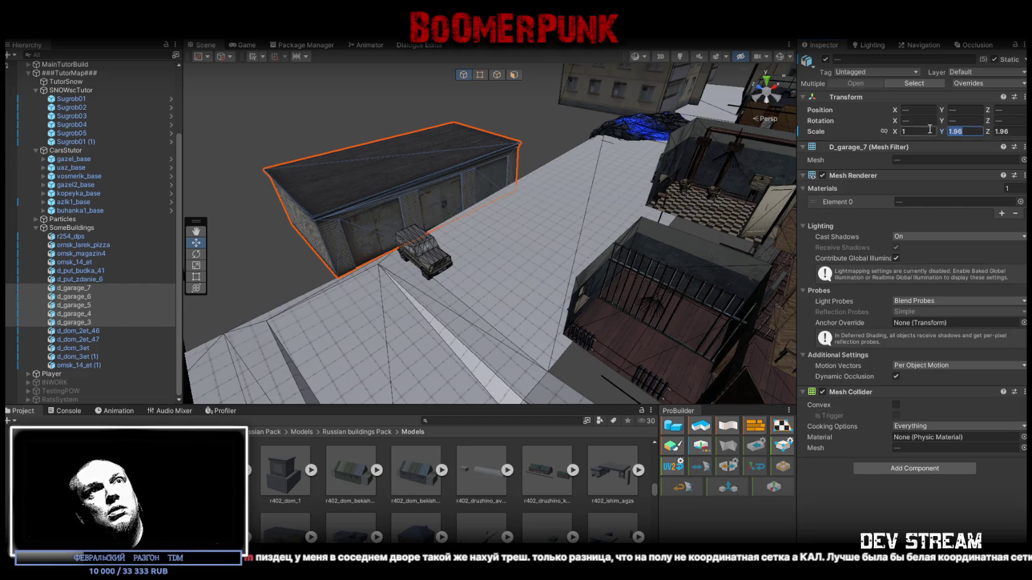
text(.96)
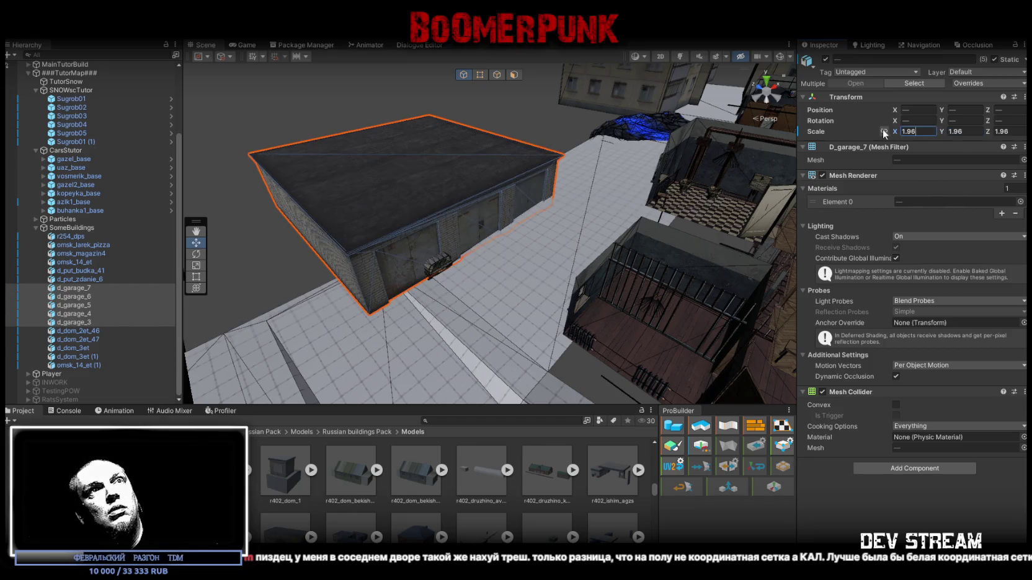
text(1.3)
key(Return)
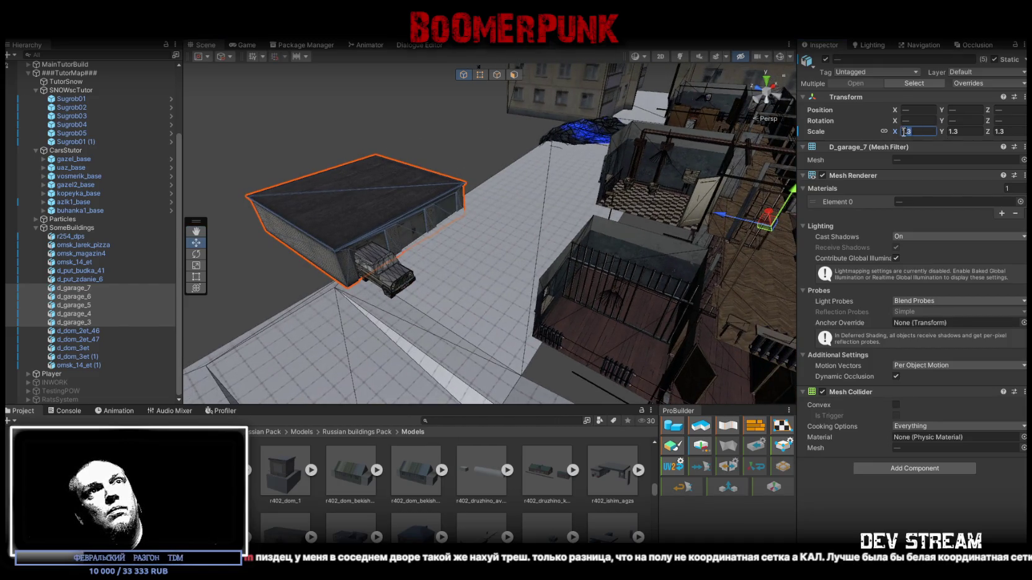
text(1.4)
key(Return)
key(f)
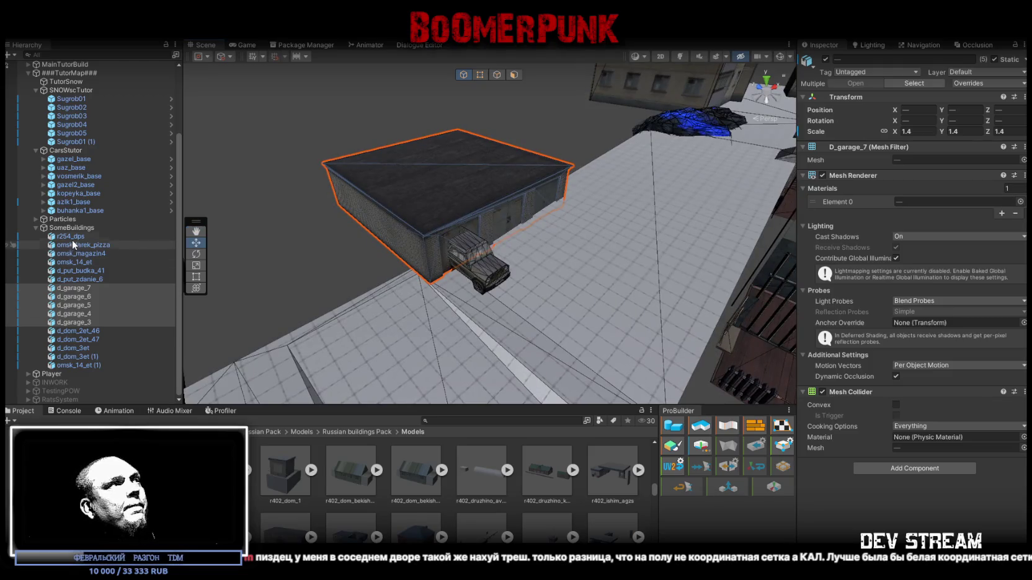
- Scale all sixteen buildings, from r254_dps down, uniformly to 1.35
click(72, 238)
shift+click(101, 365)
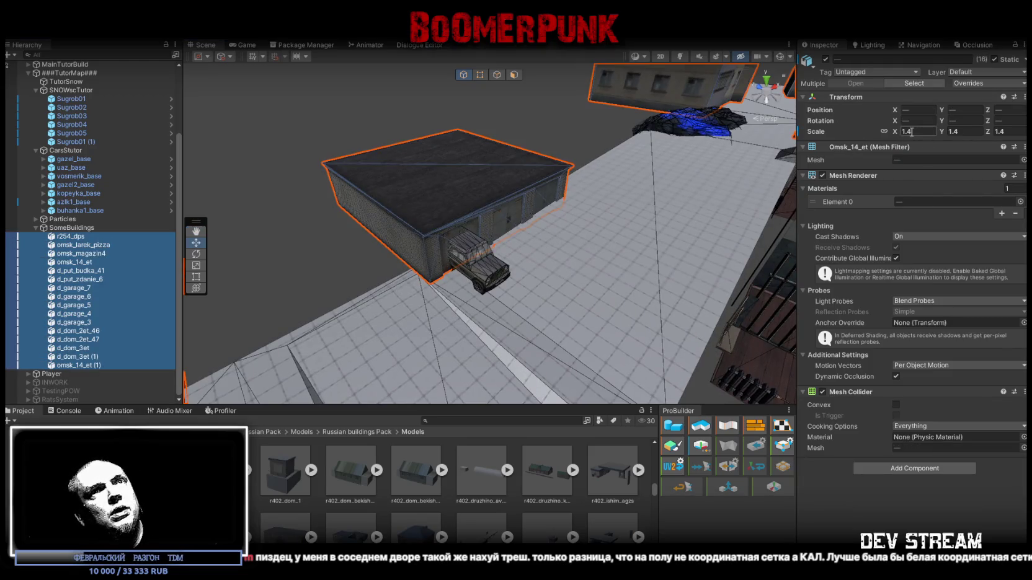
text(1.35)
key(Return)
scroll(629, 171, up, 3)
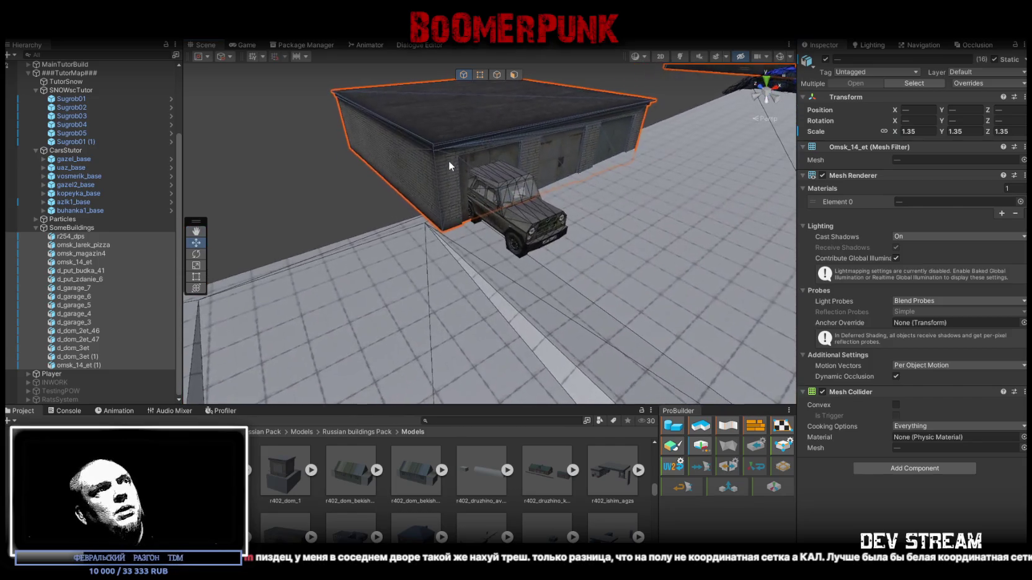
click(448, 166)
scroll(575, 259, up, 5)
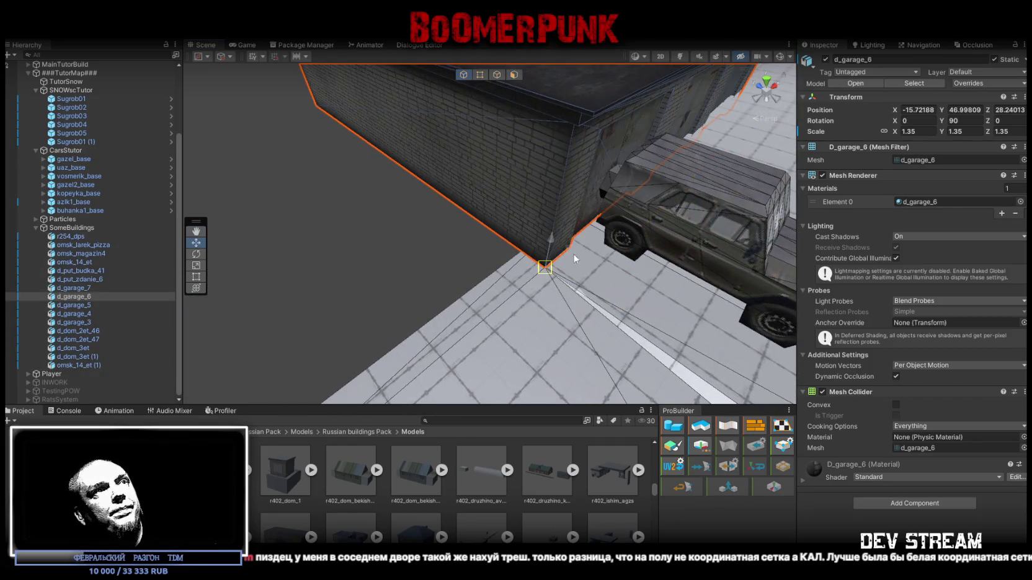
- Move garage d_garage_6 to a new spot
drag(534, 248, 514, 220)
scroll(571, 213, down, 6)
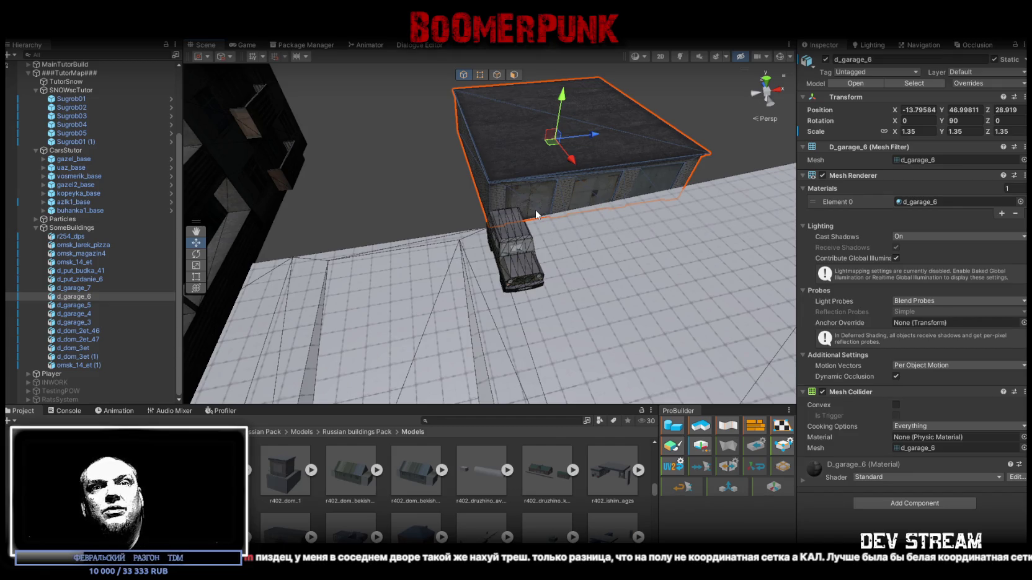
mouse_move(529, 111)
mouse_down()
mouse_move(577, 164)
mouse_move(472, 219)
mouse_move(365, 204)
mouse_move(325, 156)
mouse_move(742, 224)
mouse_move(582, 203)
mouse_move(520, 177)
mouse_move(573, 165)
mouse_move(432, 132)
mouse_move(489, 180)
mouse_move(367, 204)
mouse_move(379, 206)
mouse_up()
scroll(433, 132, down, 3)
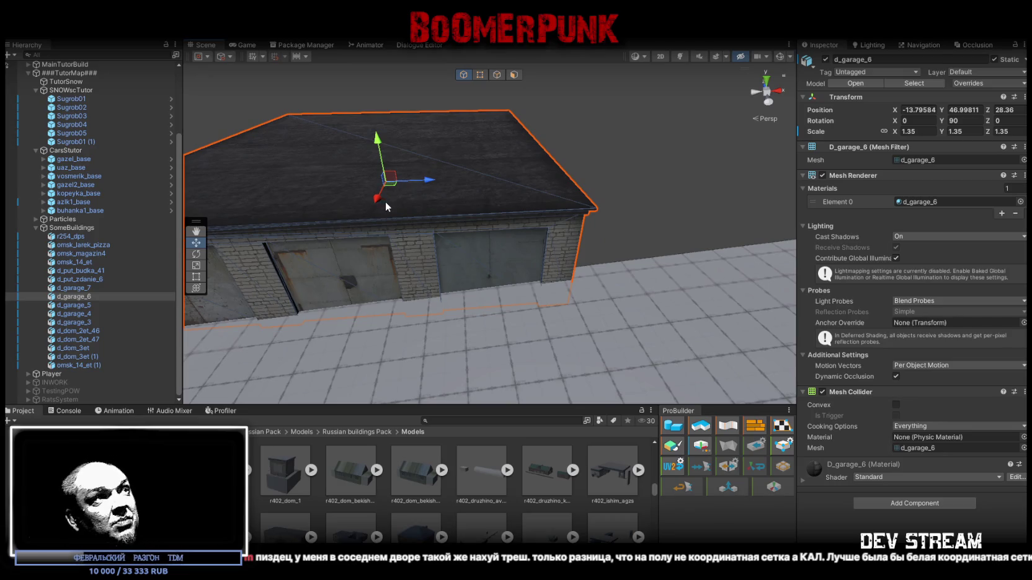
mouse_move(451, 251)
mouse_down()
mouse_move(491, 233)
mouse_move(704, 256)
mouse_move(584, 205)
mouse_move(633, 212)
mouse_move(617, 186)
mouse_move(341, 149)
mouse_up()
- Move garage d_garage_5 to a new spot and reselect d_garage_6 for tilting
click(584, 204)
mouse_move(341, 149)
mouse_down()
mouse_move(247, 87)
mouse_move(405, 215)
mouse_up()
click(484, 279)
mouse_move(484, 279)
mouse_down()
mouse_move(442, 316)
mouse_move(529, 167)
mouse_move(523, 148)
mouse_move(485, 253)
mouse_move(592, 300)
mouse_move(605, 292)
mouse_move(583, 284)
mouse_move(622, 170)
mouse_move(495, 172)
mouse_move(451, 187)
mouse_move(540, 163)
mouse_move(525, 168)
mouse_move(552, 114)
mouse_move(608, 242)
mouse_up()
key(e)
key(w)
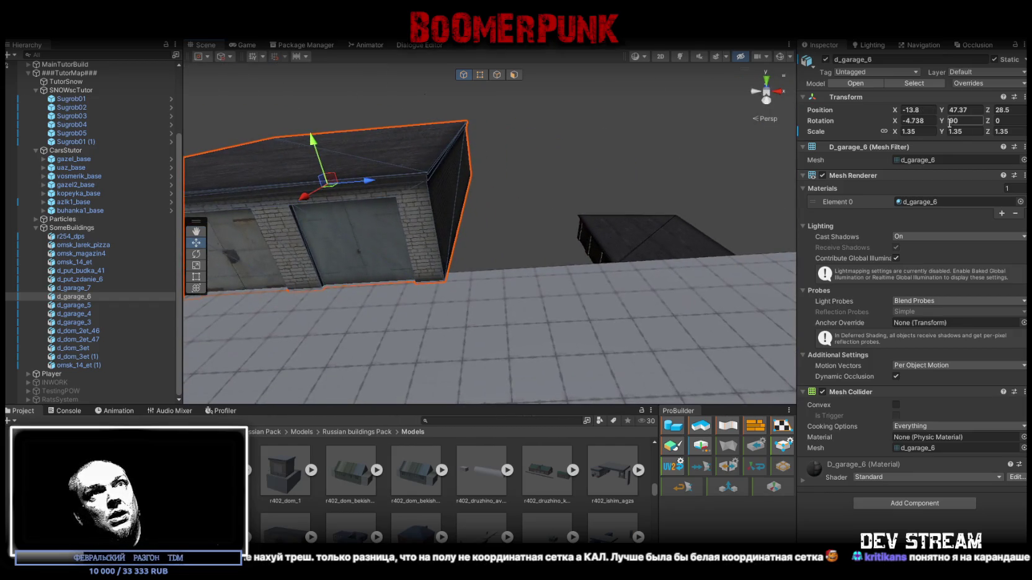
- Tilt d_garage_6 to -4.5 on X, then shift d_garage_5 to a new position
text(-4.5)
key(Return)
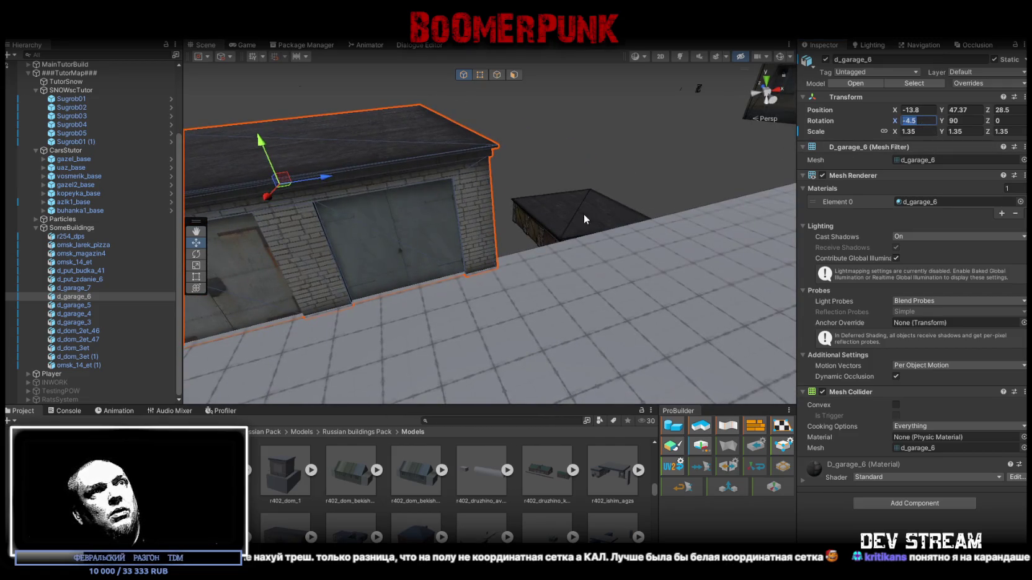
click(583, 219)
scroll(595, 214, up, 2)
mouse_move(594, 213)
mouse_down()
mouse_move(579, 243)
mouse_move(721, 243)
mouse_up()
- Turn d_garage_5 to -90 on Y and tilt it 4.5 on X
key(e)
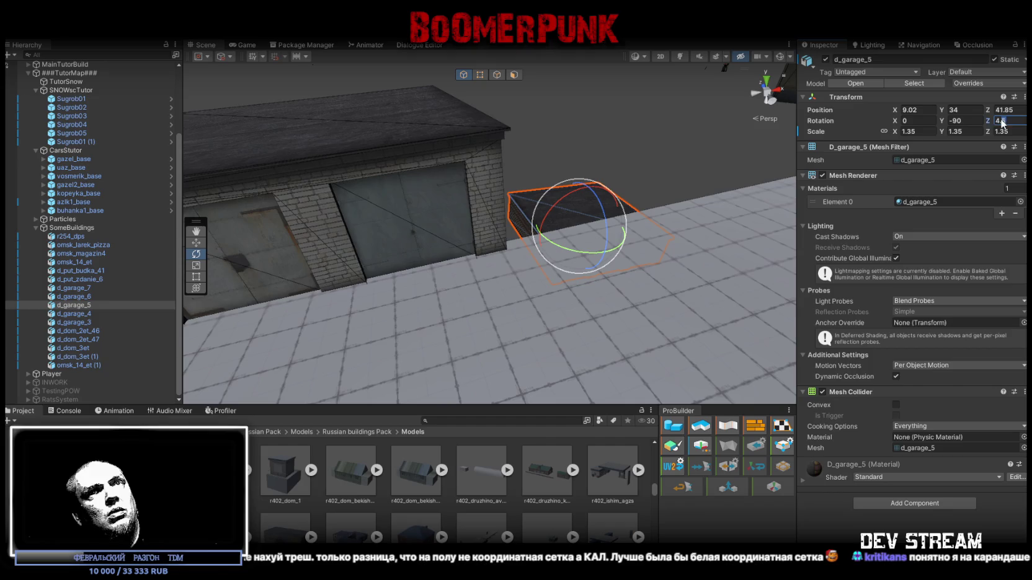
click(917, 121)
drag(696, 150, 676, 162)
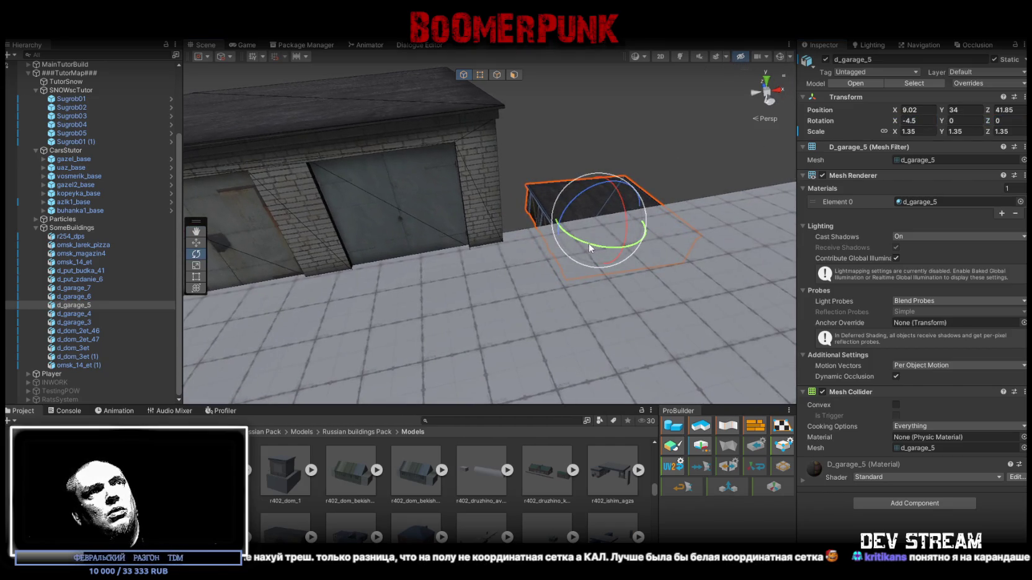
mouse_move(589, 244)
mouse_down()
mouse_move(764, 248)
mouse_move(736, 255)
mouse_up()
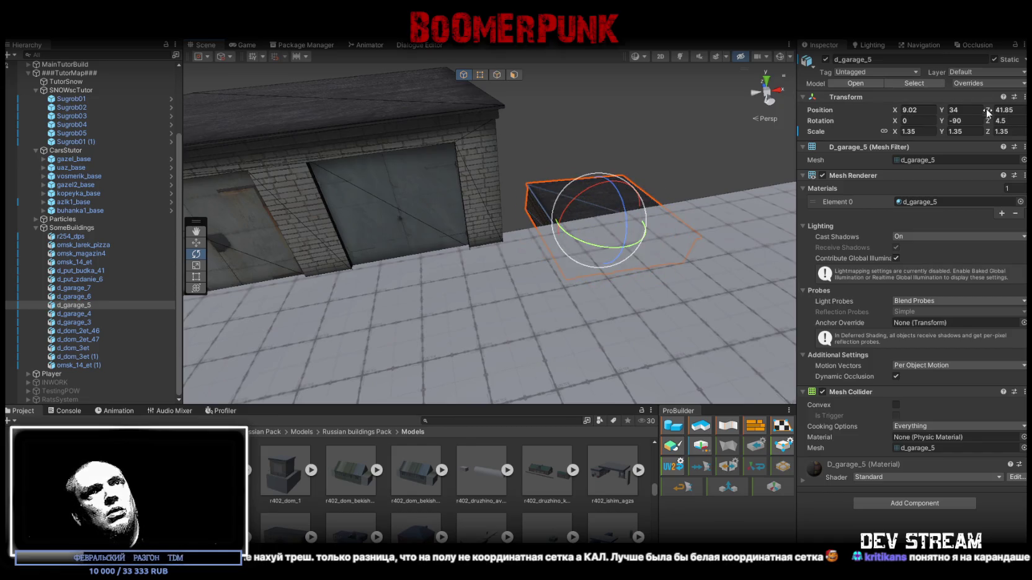
key(BackSpace)
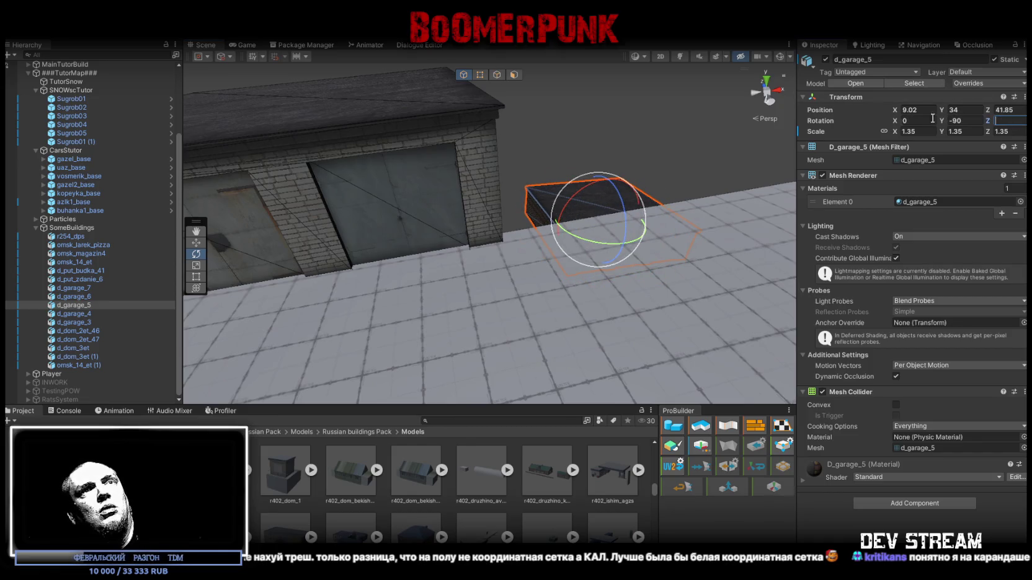
text(-4.5)
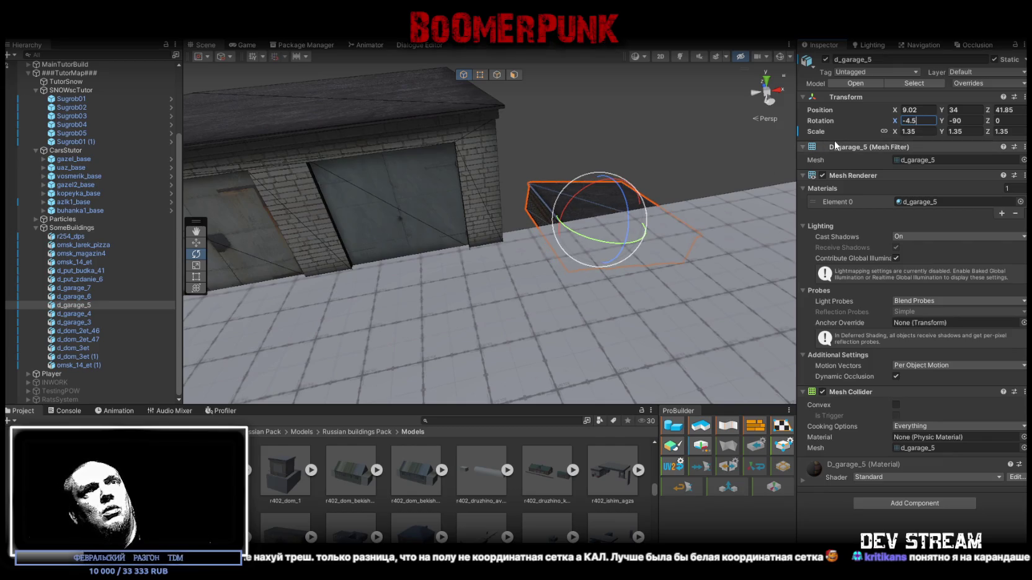
text(4.5)
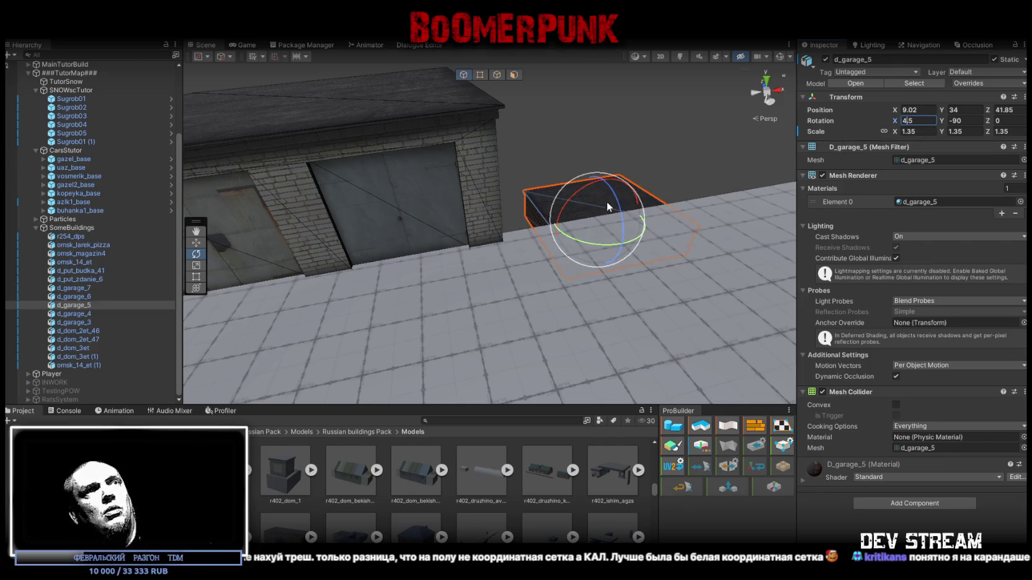
text(w)
- Line d_garage_5 up next to the other garages in the row
drag(564, 266, 452, 176)
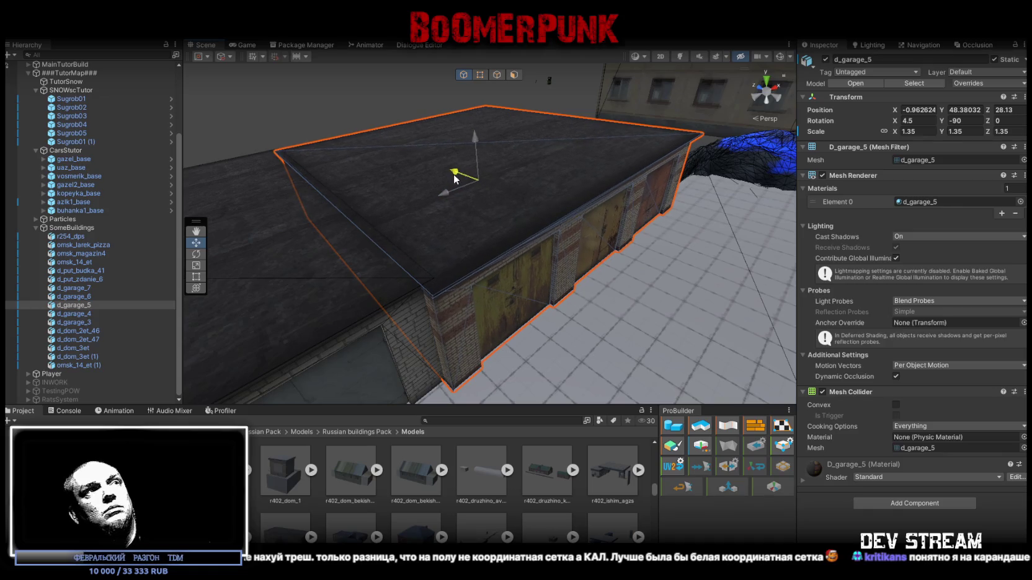
mouse_move(555, 175)
mouse_down()
mouse_move(514, 168)
mouse_move(519, 149)
mouse_up()
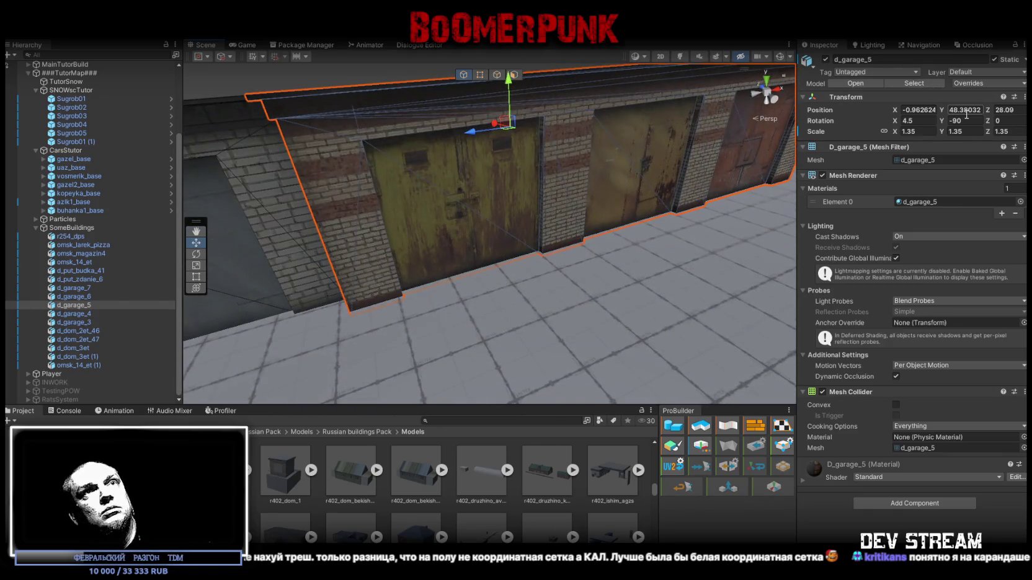
text(48.35)
mouse_move(496, 186)
mouse_down()
mouse_move(525, 189)
mouse_move(547, 270)
mouse_move(589, 271)
mouse_up()
click(598, 271)
- Move the Sugrob01 (1) snowdrift, then lower a TutorSnow vertex to the garage corner
mouse_move(531, 214)
mouse_down()
mouse_move(484, 230)
mouse_move(656, 200)
mouse_move(439, 207)
mouse_move(593, 250)
mouse_move(490, 80)
mouse_up()
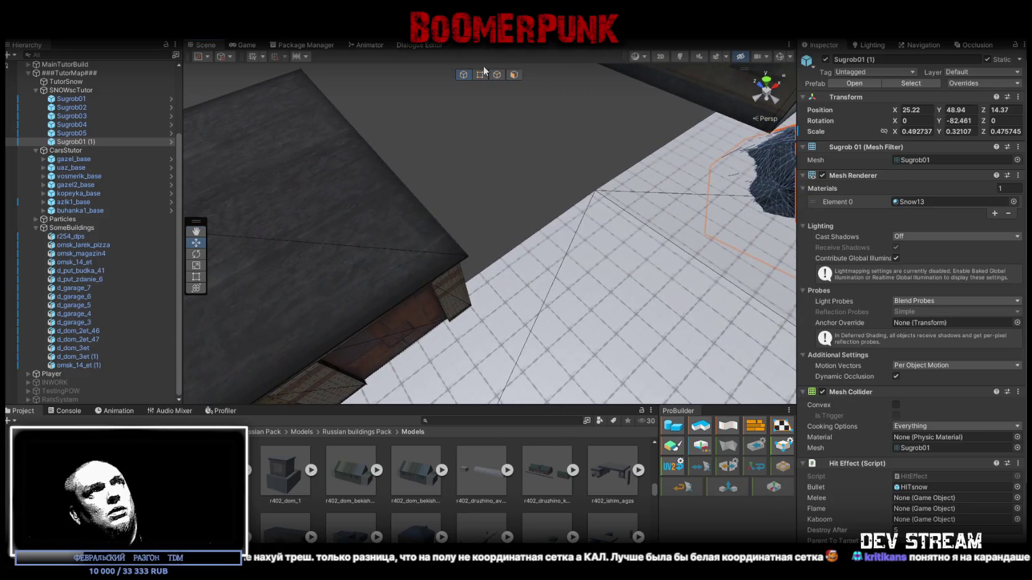
click(480, 75)
click(598, 193)
scroll(624, 189, up, 3)
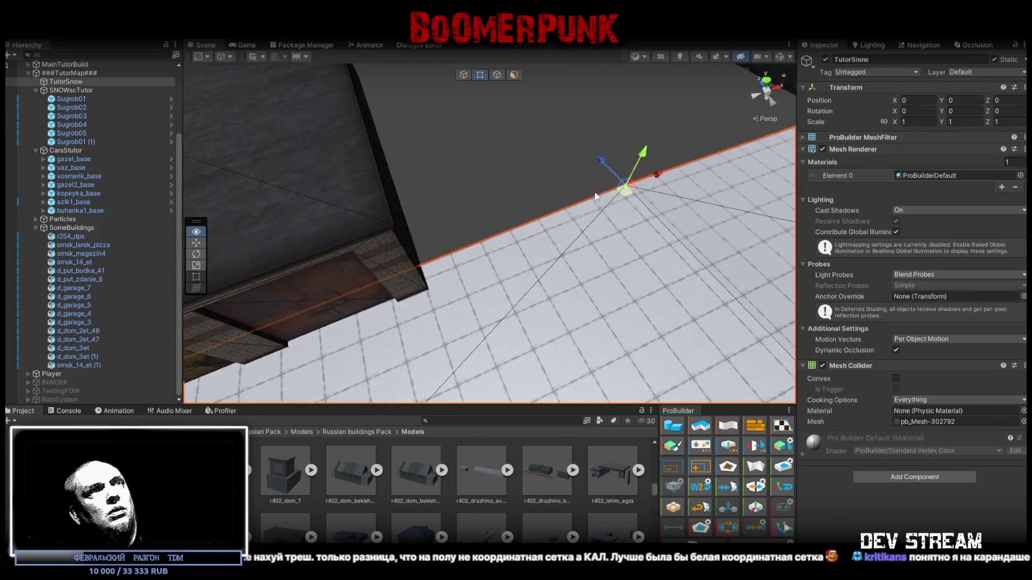
key(f)
mouse_move(451, 272)
mouse_down()
mouse_move(397, 250)
mouse_move(369, 212)
mouse_move(334, 212)
mouse_move(503, 206)
mouse_up()
drag(475, 202, 476, 239)
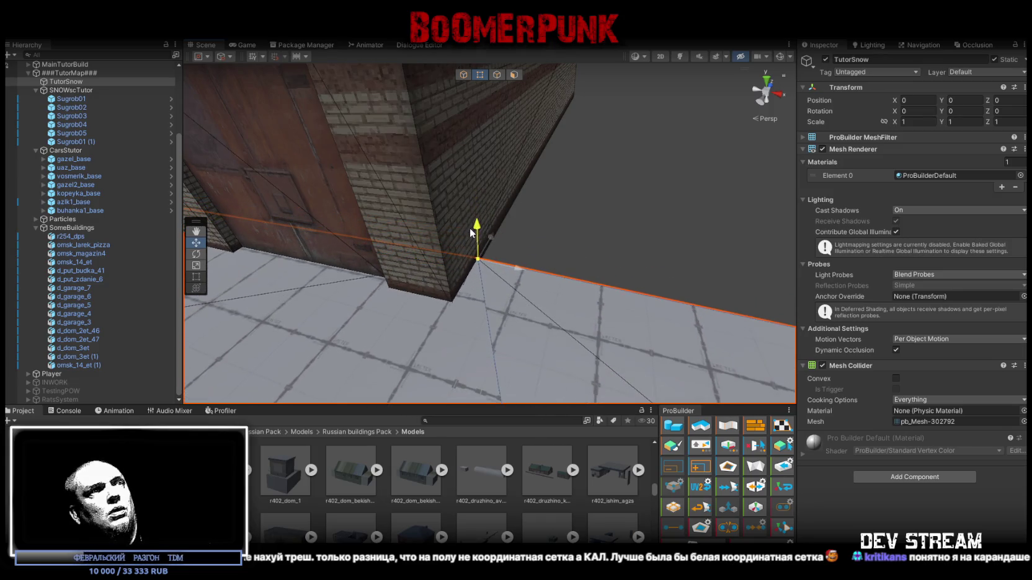
mouse_move(483, 228)
mouse_down()
mouse_move(592, 216)
mouse_move(560, 99)
mouse_up()
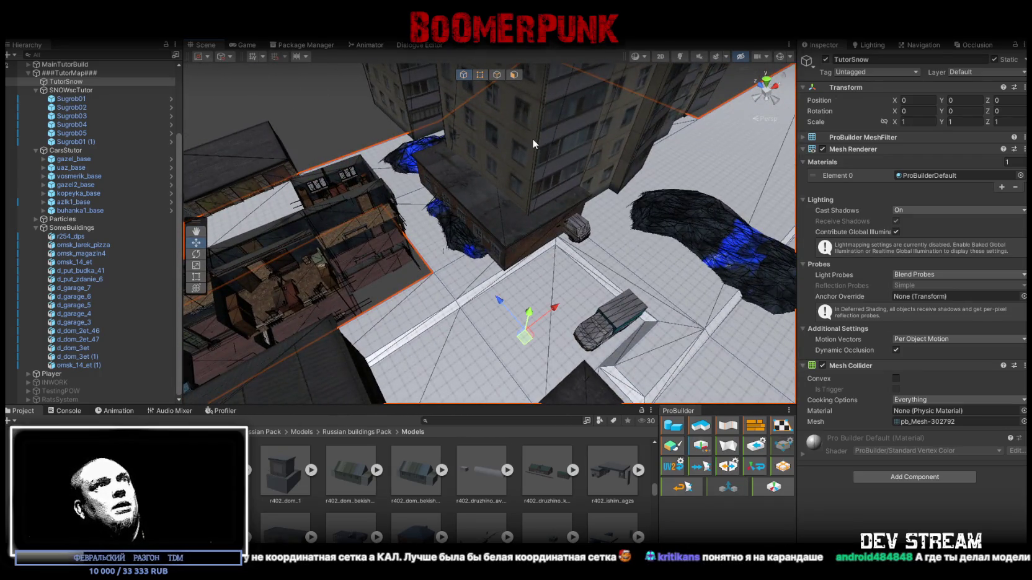
- Move the omsk_14_et (1) building to a new spot
click(532, 139)
mouse_move(532, 139)
mouse_down()
mouse_move(569, 142)
mouse_move(501, 315)
mouse_move(533, 268)
mouse_move(589, 246)
mouse_move(628, 239)
mouse_move(637, 283)
mouse_up()
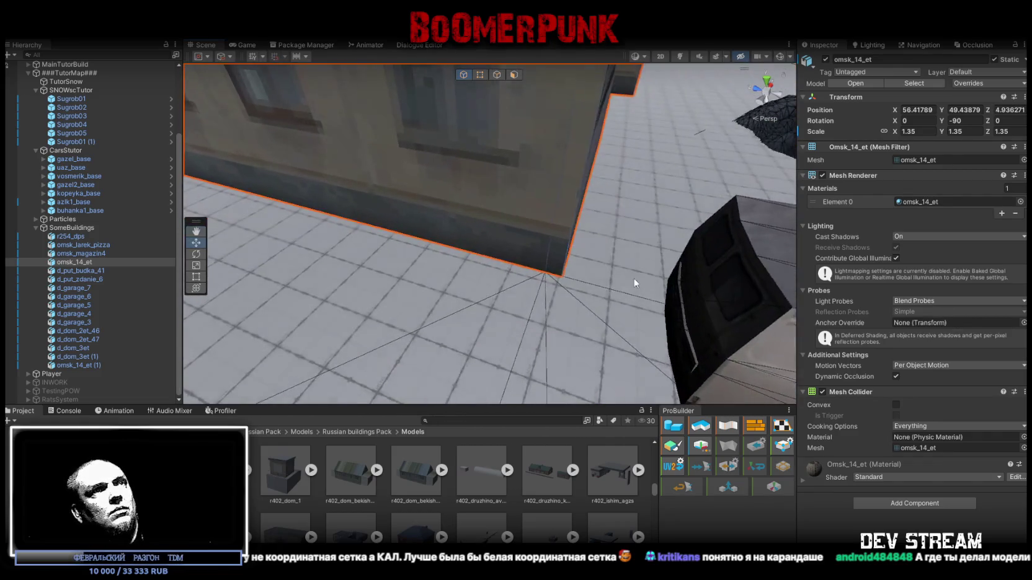
drag(550, 277, 487, 294)
click(467, 299)
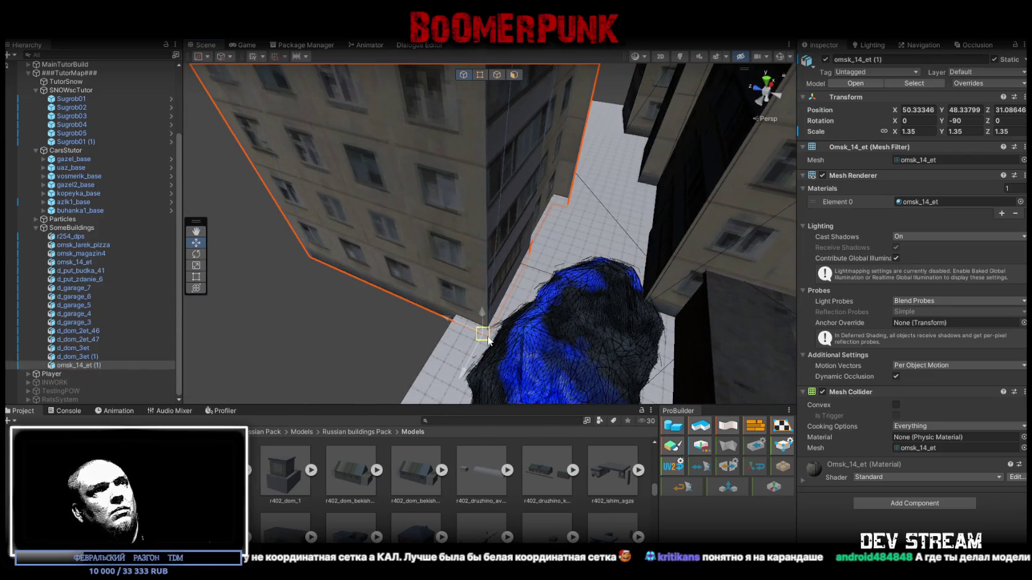
mouse_move(488, 335)
mouse_down()
mouse_move(492, 256)
mouse_move(574, 262)
mouse_move(433, 244)
mouse_move(431, 201)
mouse_move(450, 224)
mouse_up()
- Shift garage d_garage_4 toward the other garages
click(433, 244)
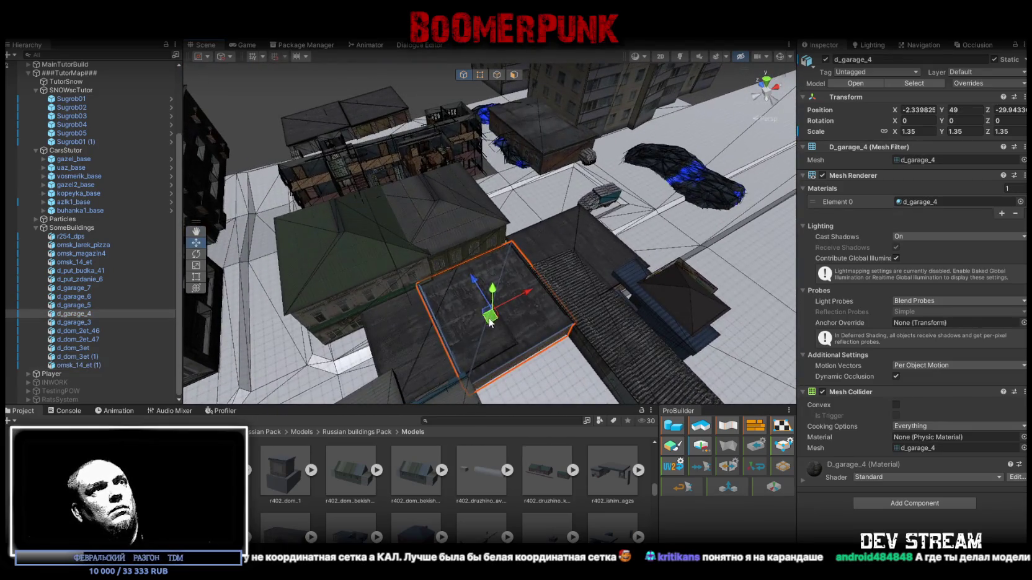
drag(429, 121, 434, 116)
key(f)
mouse_move(376, 58)
mouse_down()
mouse_move(367, 39)
mouse_move(434, 93)
mouse_move(528, 124)
mouse_move(472, 169)
mouse_move(485, 161)
mouse_up()
click(529, 124)
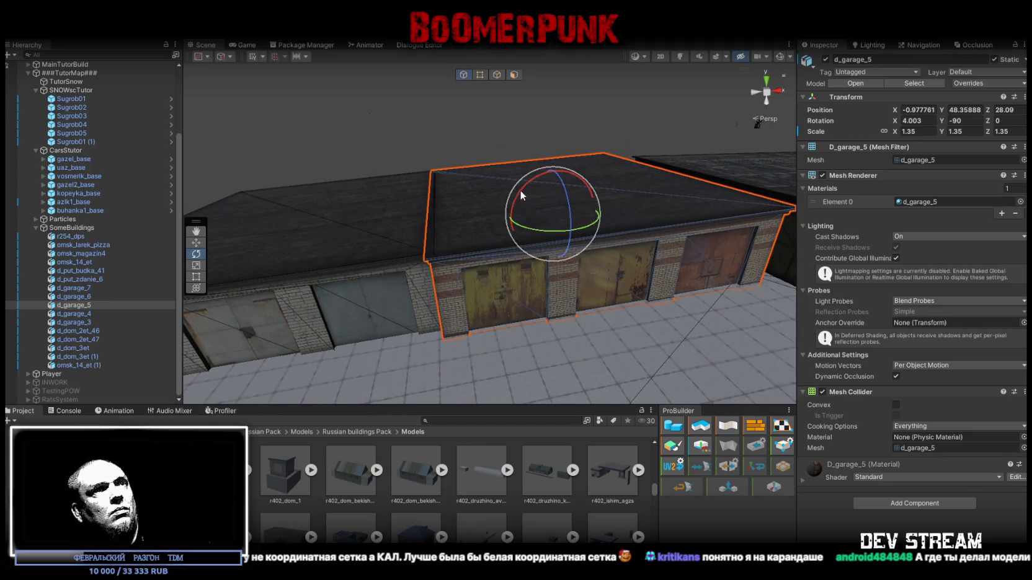
mouse_move(554, 177)
mouse_down()
mouse_move(564, 203)
mouse_move(615, 234)
mouse_move(611, 207)
mouse_up()
- Try turning d_garage_4 to -90, undo it, and vertex-snap it against the neighbouring garage
click(614, 234)
key(e)
mouse_move(742, 217)
mouse_down()
mouse_move(691, 237)
mouse_move(689, 222)
mouse_move(565, 225)
mouse_move(510, 267)
mouse_move(503, 314)
mouse_move(497, 294)
mouse_move(536, 174)
mouse_move(508, 156)
mouse_move(698, 278)
mouse_move(639, 303)
mouse_move(661, 272)
mouse_move(578, 217)
mouse_up()
key(ctrl+z)
key(w)
scroll(536, 175, up, 3)
key(v)
scroll(500, 159, down, 5)
click(655, 300)
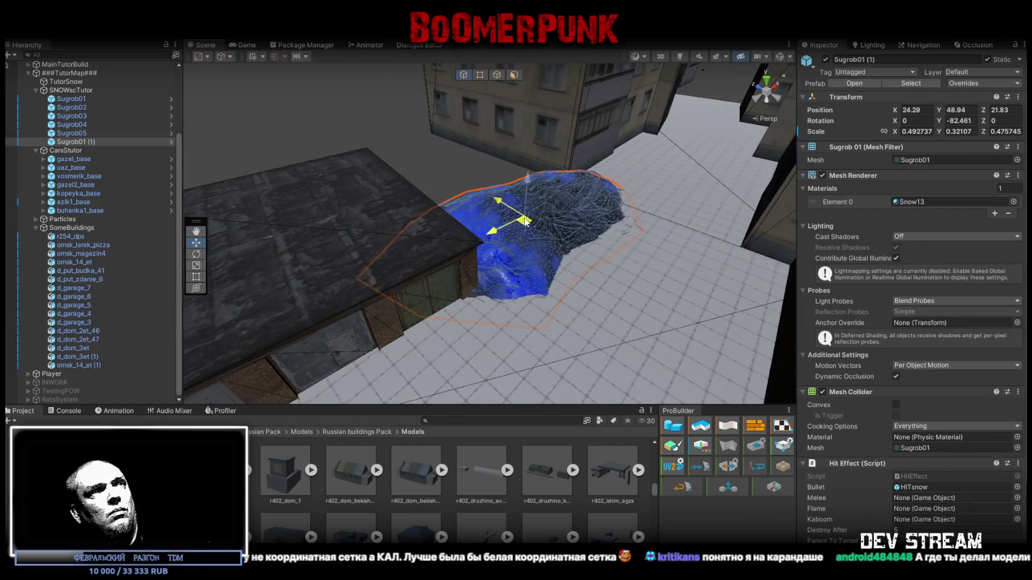
- Slide the d_dom_3et (1) apartment block along X
mouse_move(575, 206)
mouse_down()
mouse_move(427, 230)
mouse_move(318, 201)
mouse_move(442, 191)
mouse_move(391, 183)
mouse_move(431, 316)
mouse_move(507, 291)
mouse_move(533, 199)
mouse_move(519, 127)
mouse_up()
click(443, 191)
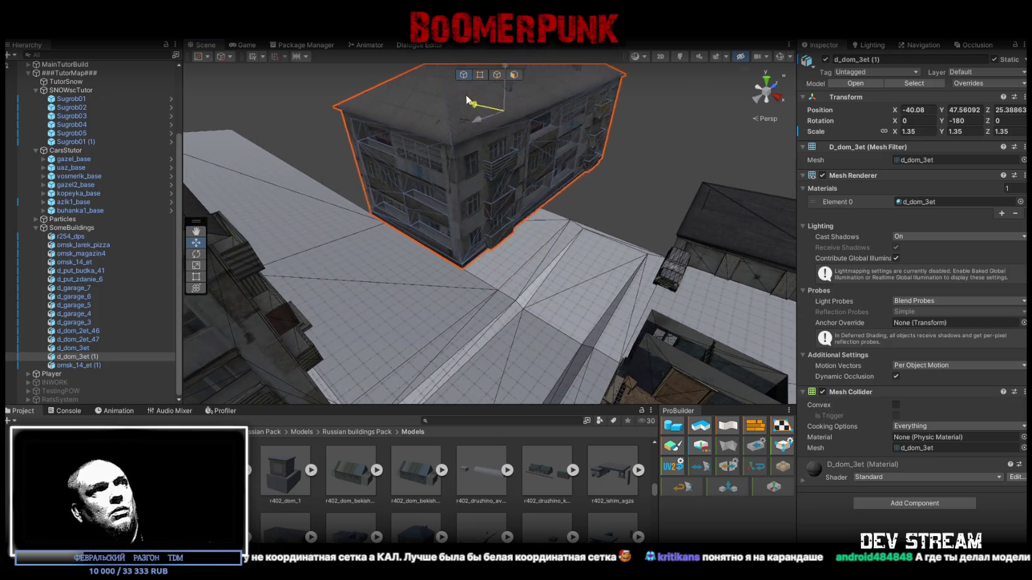
mouse_move(435, 107)
mouse_down()
mouse_move(375, 112)
mouse_move(505, 176)
mouse_up()
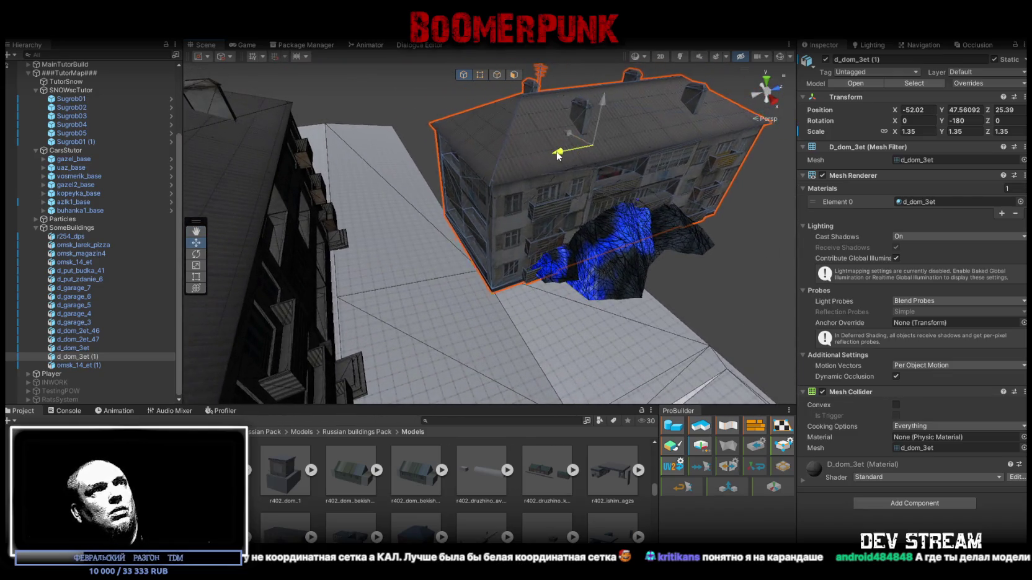
- Move d_dom_3et along X to about -63 and lower it onto the ground
drag(583, 190, 445, 246)
drag(524, 109, 576, 101)
drag(528, 197, 579, 131)
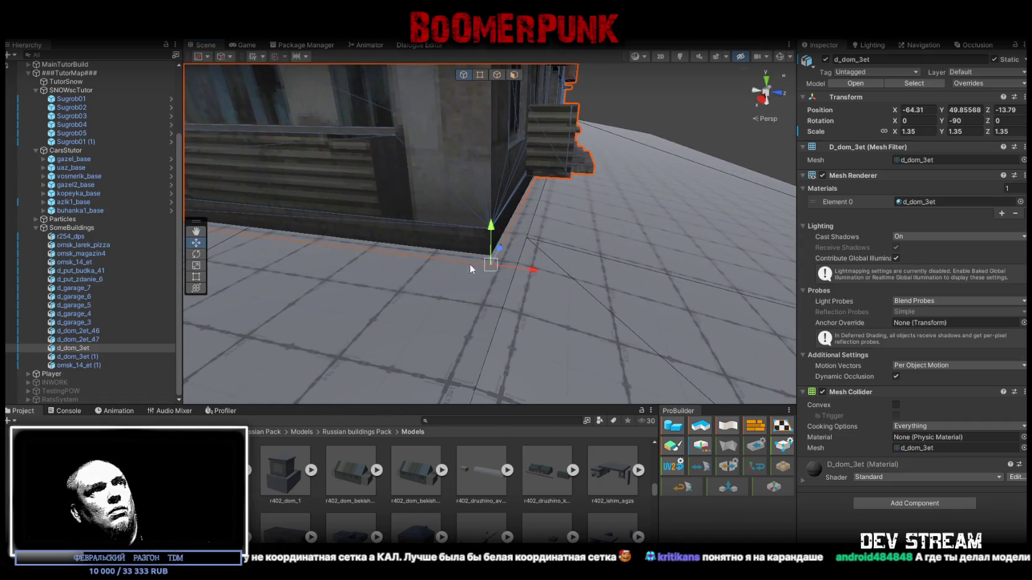
drag(530, 256, 525, 180)
mouse_move(473, 108)
mouse_down()
mouse_move(567, 278)
mouse_move(903, 285)
mouse_move(575, 284)
mouse_move(721, 234)
mouse_up()
click(611, 278)
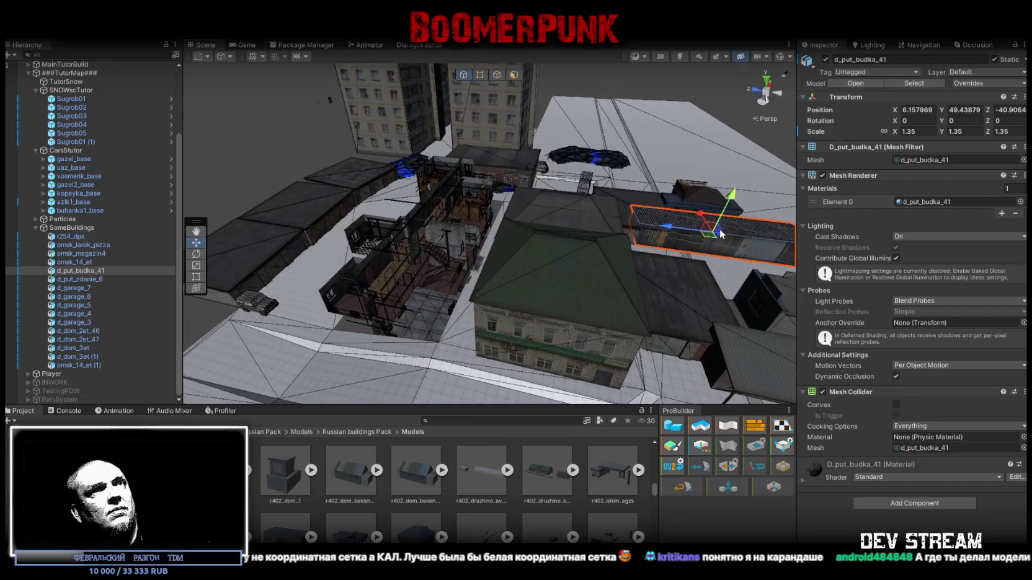
- Move the d_put_budka_41 kiosk and turn it to about 106 degrees
key(f)
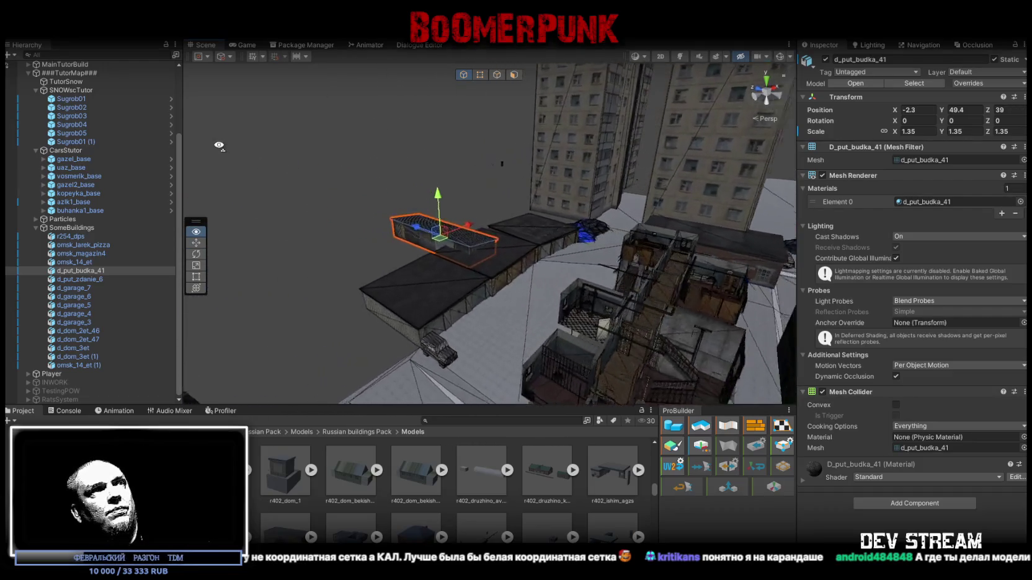
mouse_move(528, 272)
mouse_down()
mouse_move(581, 258)
mouse_move(293, 280)
mouse_move(447, 285)
mouse_up()
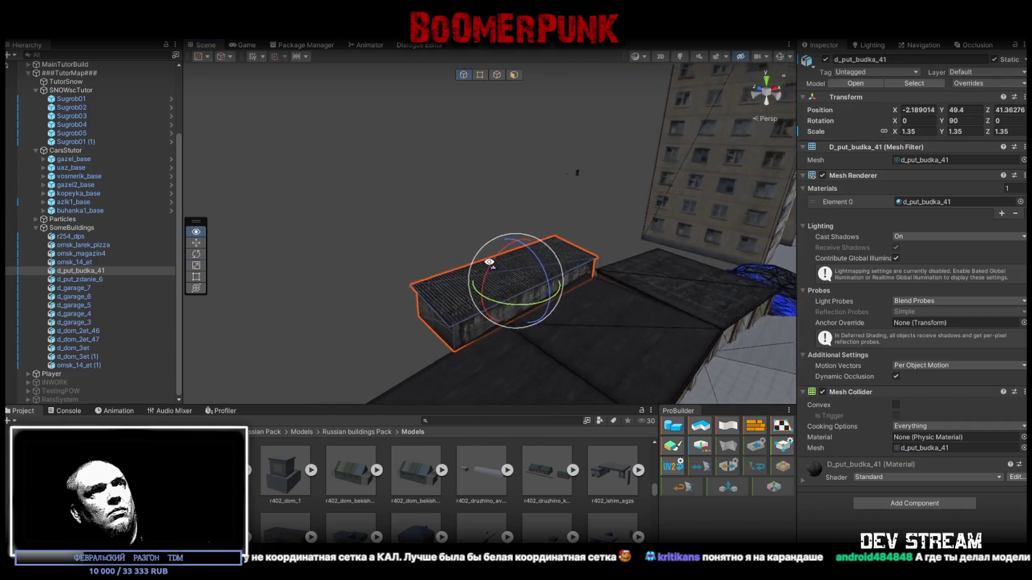
scroll(528, 292, up, 5)
key(w)
mouse_move(546, 305)
mouse_down()
mouse_move(441, 241)
mouse_move(321, 197)
mouse_move(402, 230)
mouse_move(544, 327)
mouse_move(552, 273)
mouse_move(570, 282)
mouse_up()
key(e)
mouse_move(590, 280)
mouse_down()
mouse_move(680, 272)
mouse_move(626, 231)
mouse_move(609, 267)
mouse_move(665, 222)
mouse_up()
- Duplicate the tall omsk_14_et (1) building and nudge the copy into place
click(620, 242)
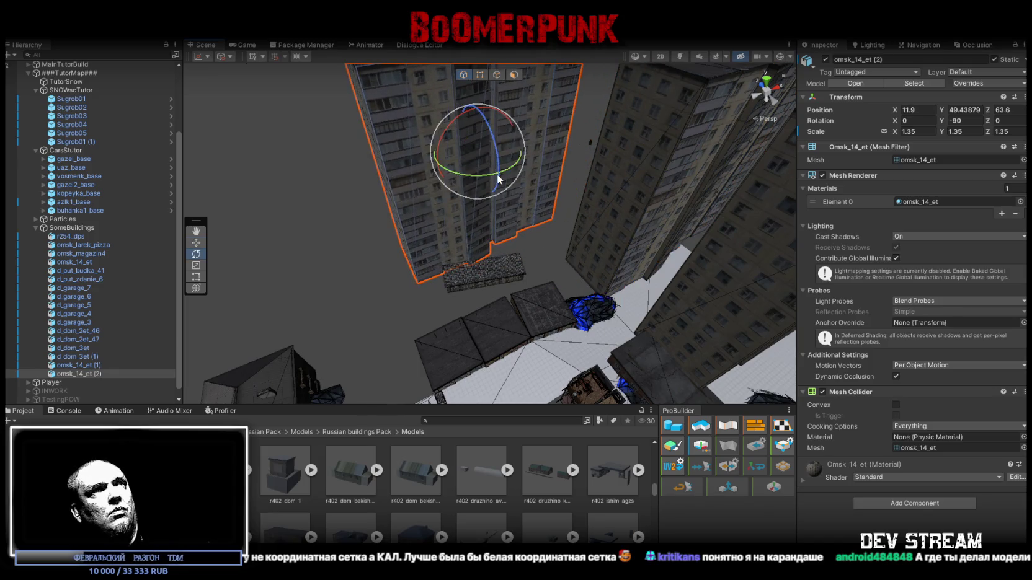
key(ctrl+z)
key(w)
key(ctrl+z)
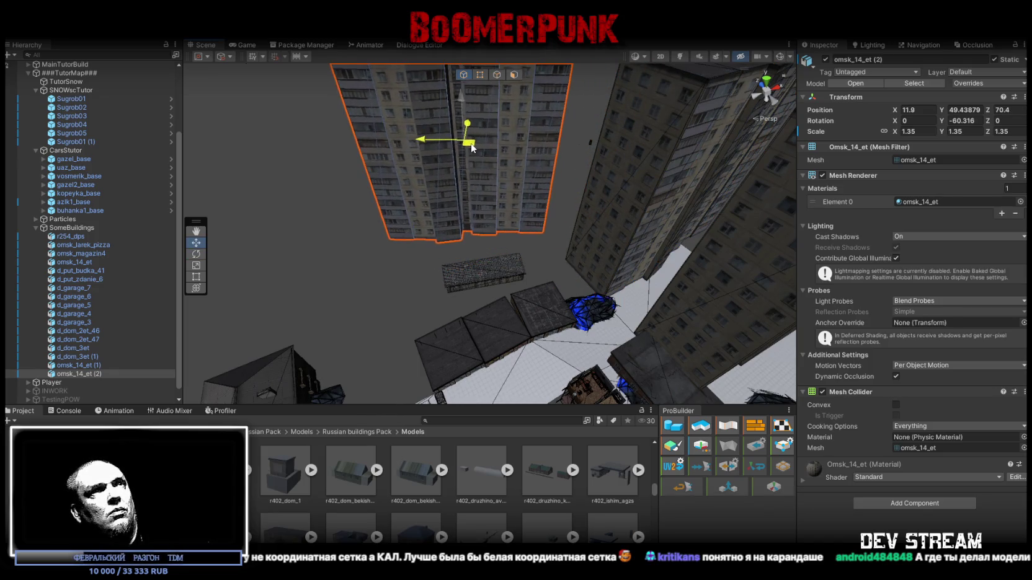
drag(471, 147, 472, 149)
key(f)
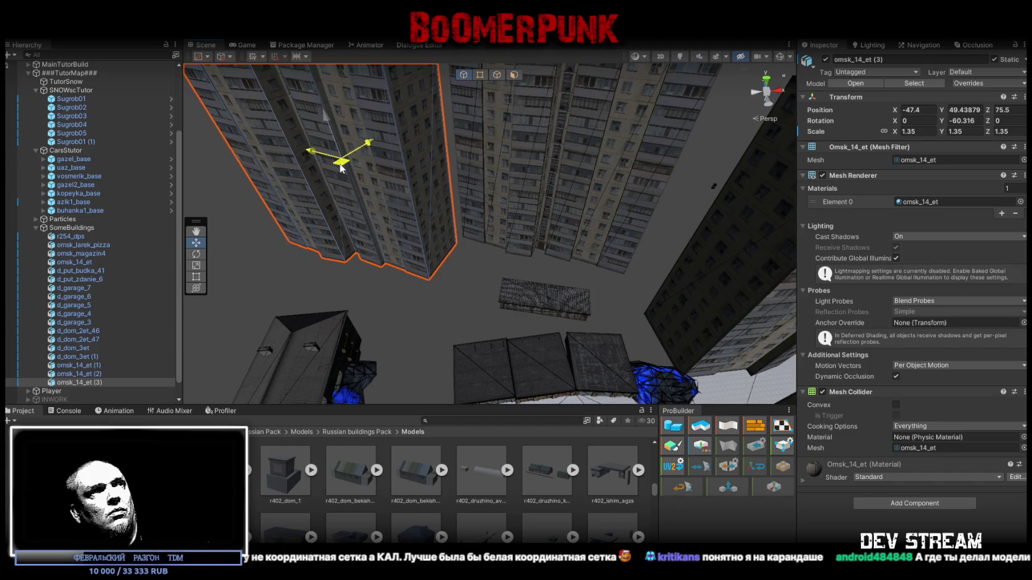
mouse_move(504, 227)
alt+mouse_down()
mouse_move(406, 249)
mouse_move(394, 180)
mouse_move(607, 209)
mouse_move(339, 159)
mouse_move(281, 159)
mouse_move(297, 184)
mouse_move(553, 249)
mouse_move(418, 267)
mouse_move(490, 283)
mouse_move(640, 244)
alt+mouse_up()
- Place the d_dom_3et (2) apartment copy at -96.83, 47.56, 16.88
click(553, 248)
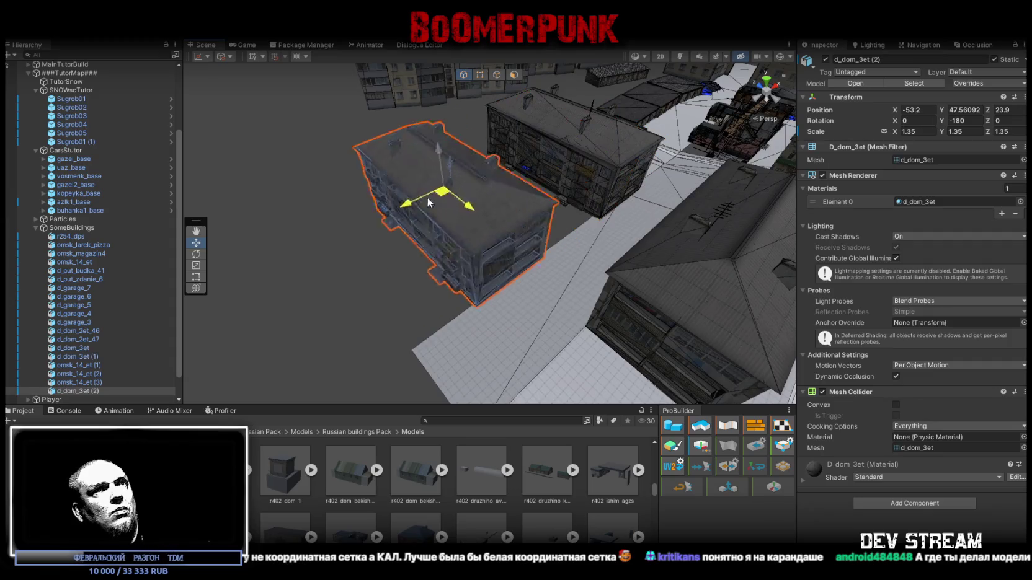
alt+drag(436, 245, 426, 218)
key(w)
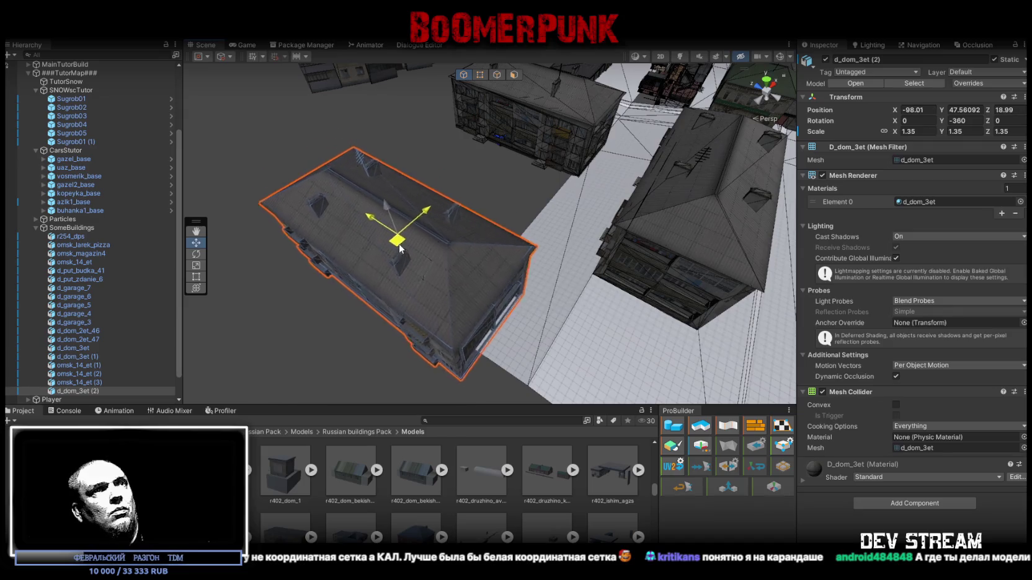
mouse_move(415, 248)
alt+mouse_down()
mouse_move(212, 232)
mouse_move(530, 277)
mouse_move(509, 208)
mouse_move(507, 223)
mouse_move(438, 178)
mouse_move(528, 258)
mouse_move(501, 232)
alt+mouse_up()
- Scale the Sugrob03 snowdrift wider and flatter, then sink it slightly lower into the ground
click(524, 274)
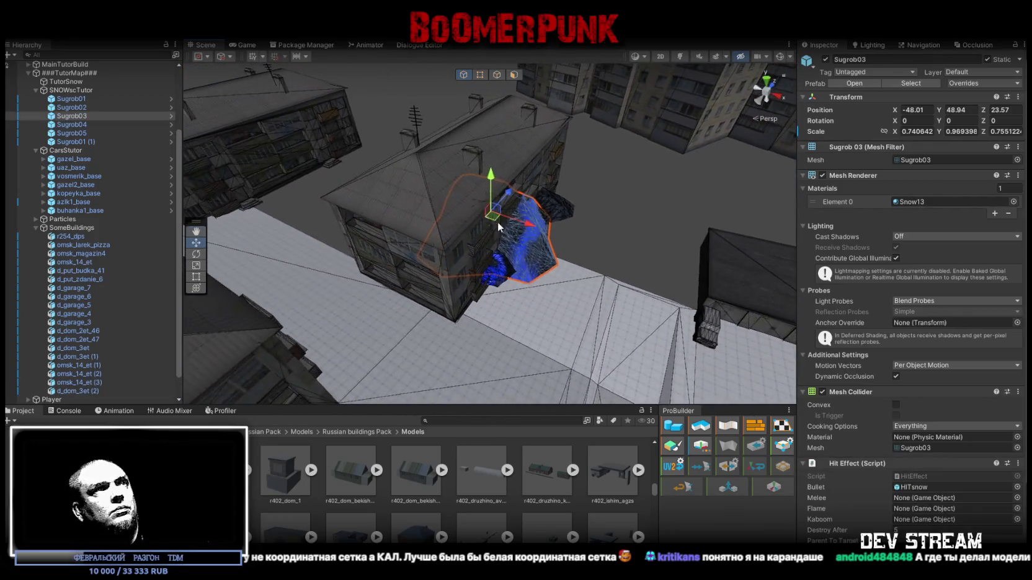
key(f)
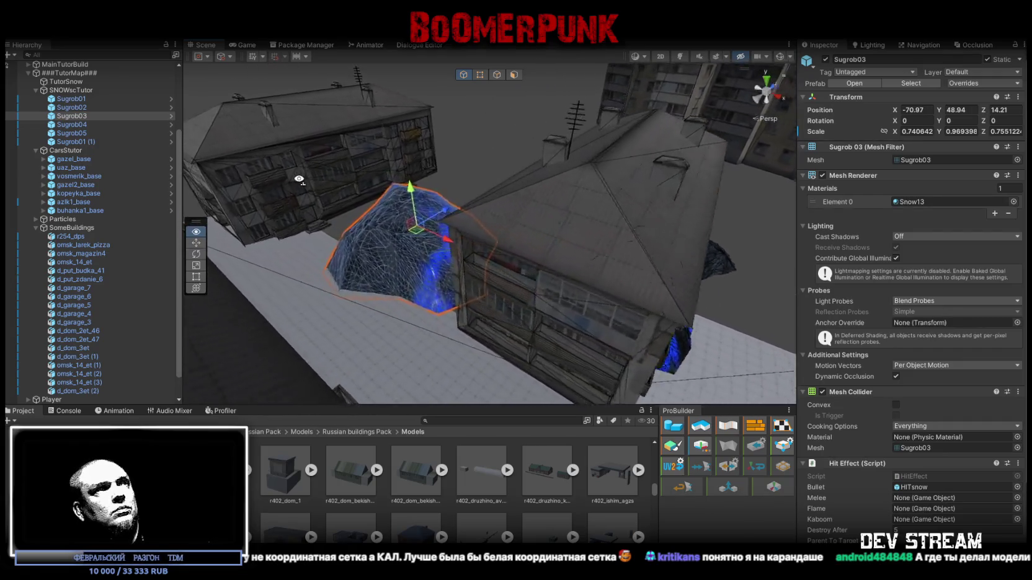
key(r)
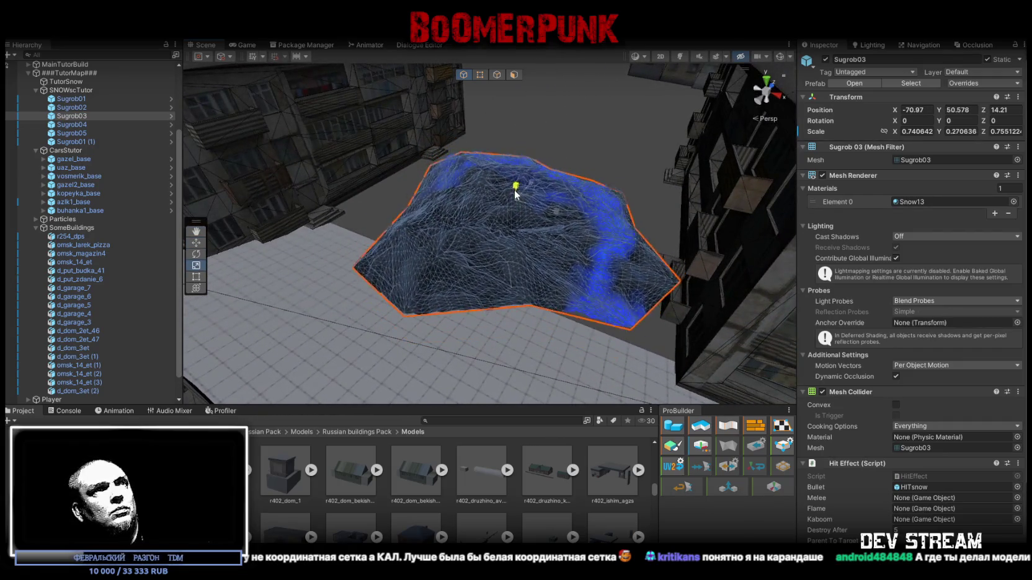
drag(554, 214, 594, 225)
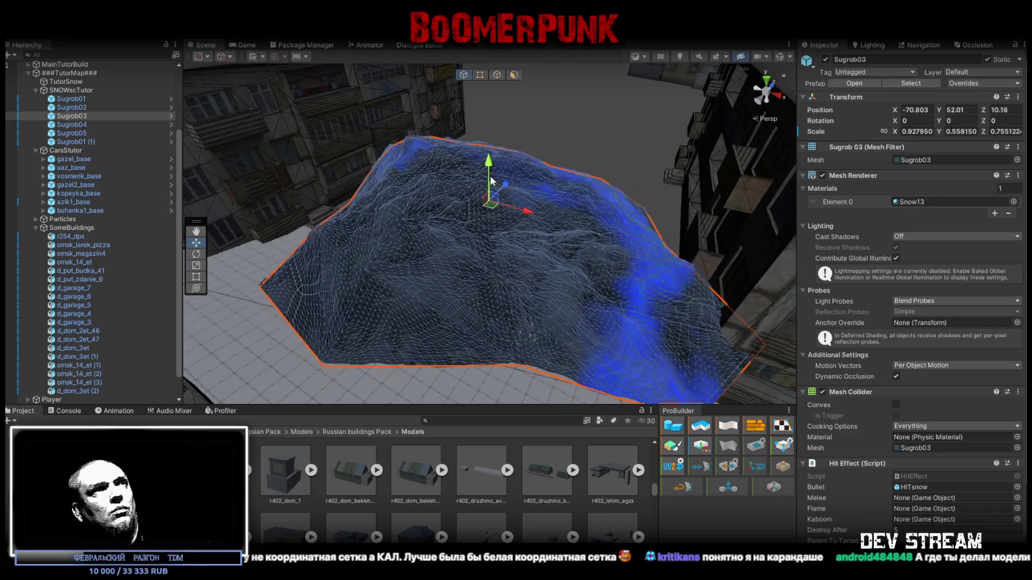
drag(487, 204, 477, 240)
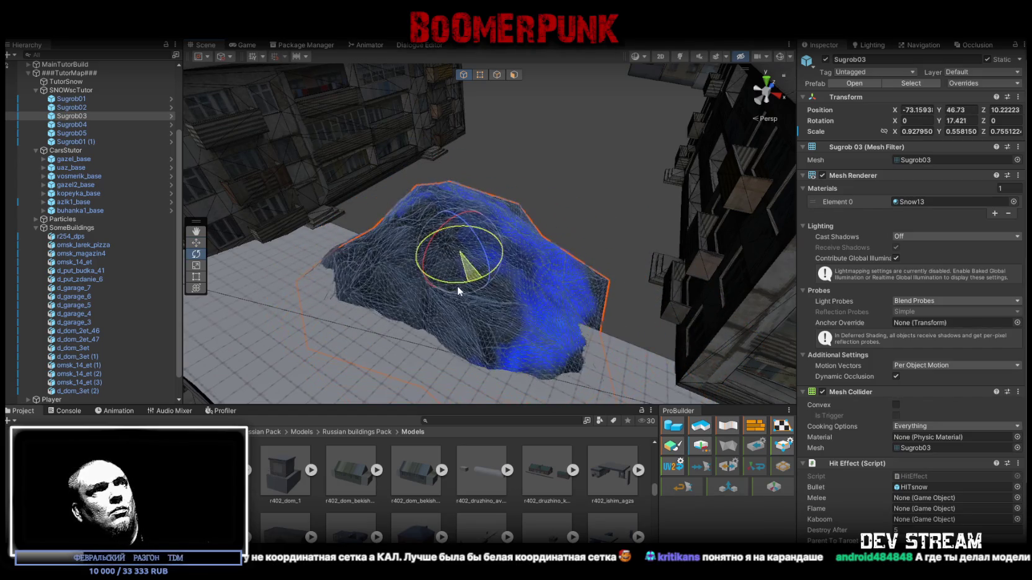
mouse_move(479, 254)
mouse_down()
mouse_move(505, 260)
mouse_move(448, 194)
mouse_up()
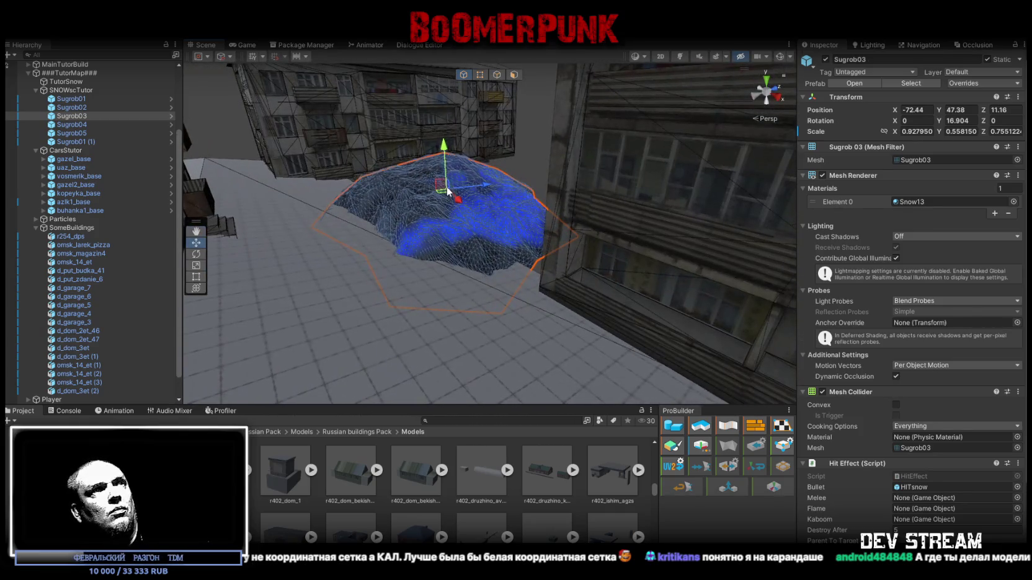
mouse_move(448, 142)
mouse_down()
mouse_move(553, 234)
mouse_move(434, 230)
mouse_move(502, 257)
mouse_move(421, 184)
mouse_move(738, 149)
mouse_move(634, 178)
mouse_up()
- Move the d_dom_2et_47 building to a new spot on the ground
click(471, 230)
drag(472, 230, 403, 169)
mouse_move(383, 132)
mouse_down()
mouse_move(769, 183)
mouse_move(502, 197)
mouse_move(508, 264)
mouse_move(427, 252)
mouse_up()
drag(481, 199, 526, 166)
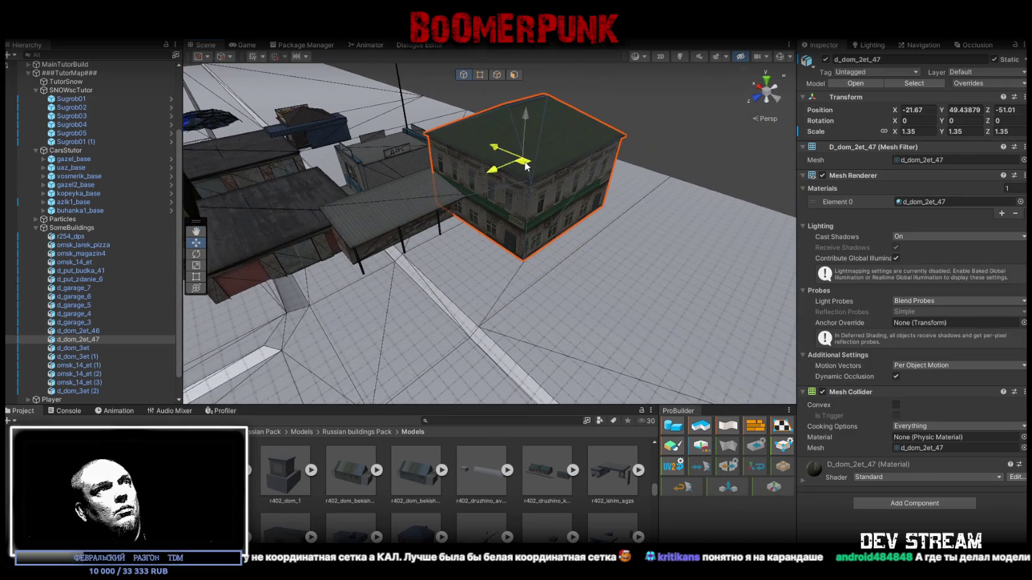
drag(388, 226, 633, 183)
- Rotate the r254_dps building to Y -270 and slide it to a new position
key(e)
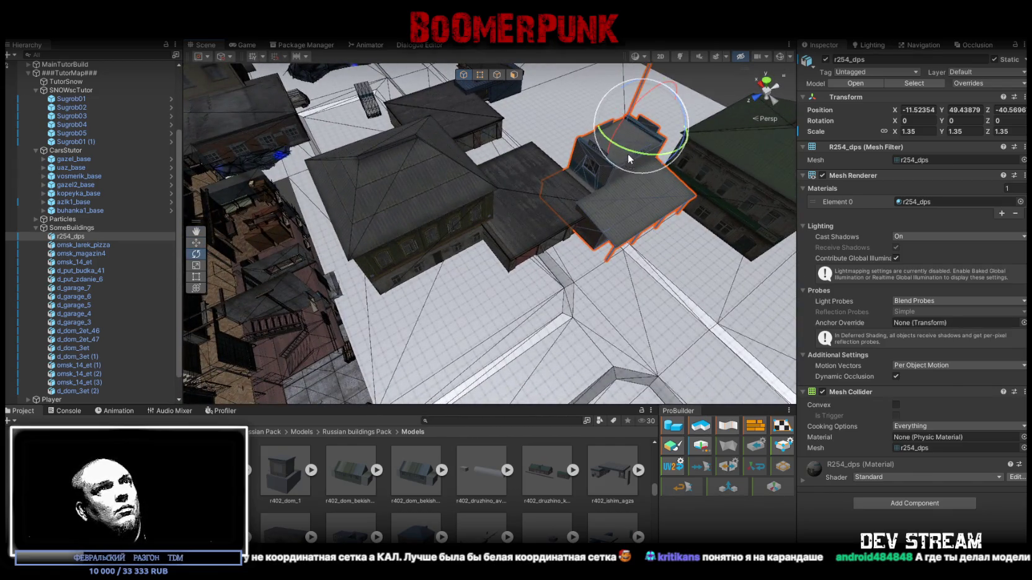
mouse_move(732, 153)
mouse_down()
mouse_move(780, 154)
mouse_move(631, 155)
mouse_up()
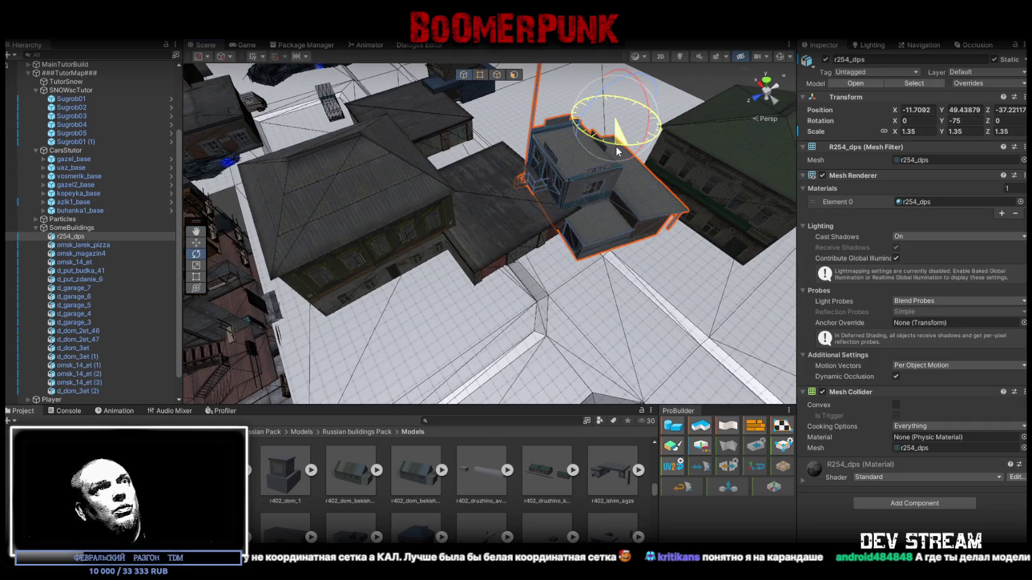
drag(554, 213, 592, 124)
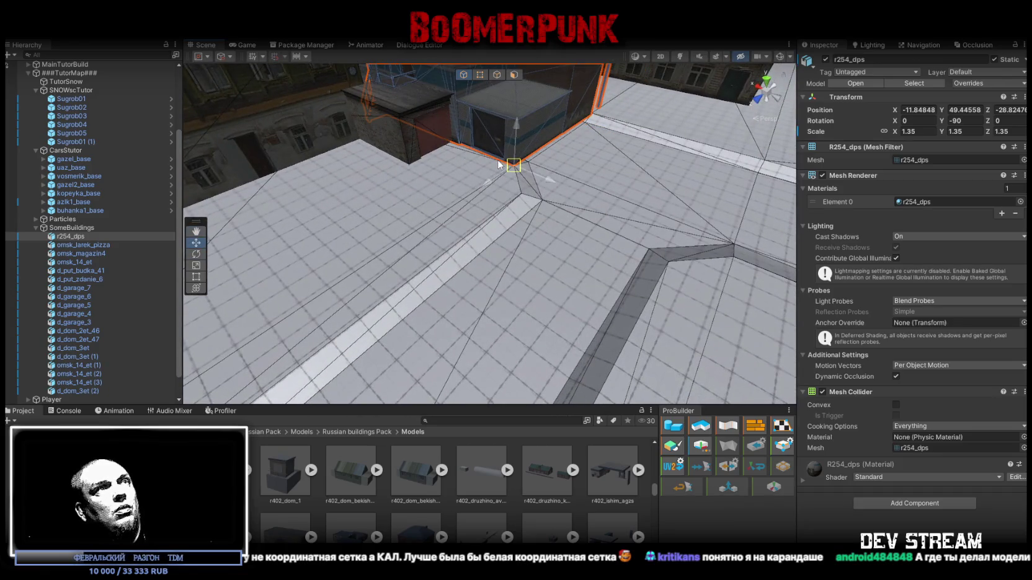
scroll(499, 164, down, 6)
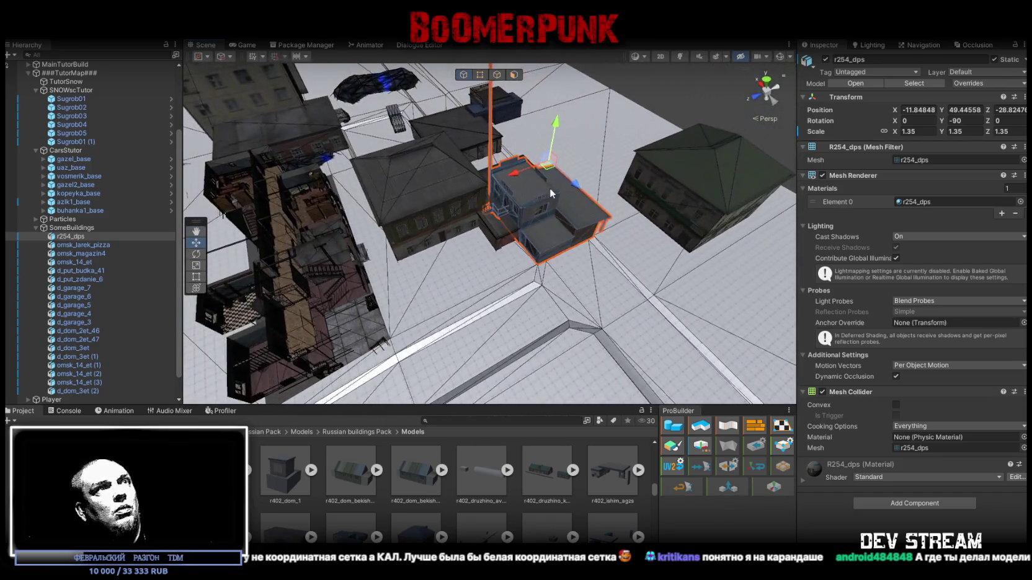
mouse_move(547, 173)
mouse_down()
mouse_move(398, 209)
mouse_move(212, 223)
mouse_move(276, 186)
mouse_move(274, 206)
mouse_move(290, 223)
mouse_move(639, 235)
mouse_move(642, 211)
mouse_up()
key(f)
key(e)
mouse_move(485, 139)
mouse_down()
mouse_move(786, 141)
mouse_move(771, 141)
mouse_up()
mouse_move(706, 148)
mouse_down()
mouse_move(483, 194)
mouse_move(673, 213)
mouse_up()
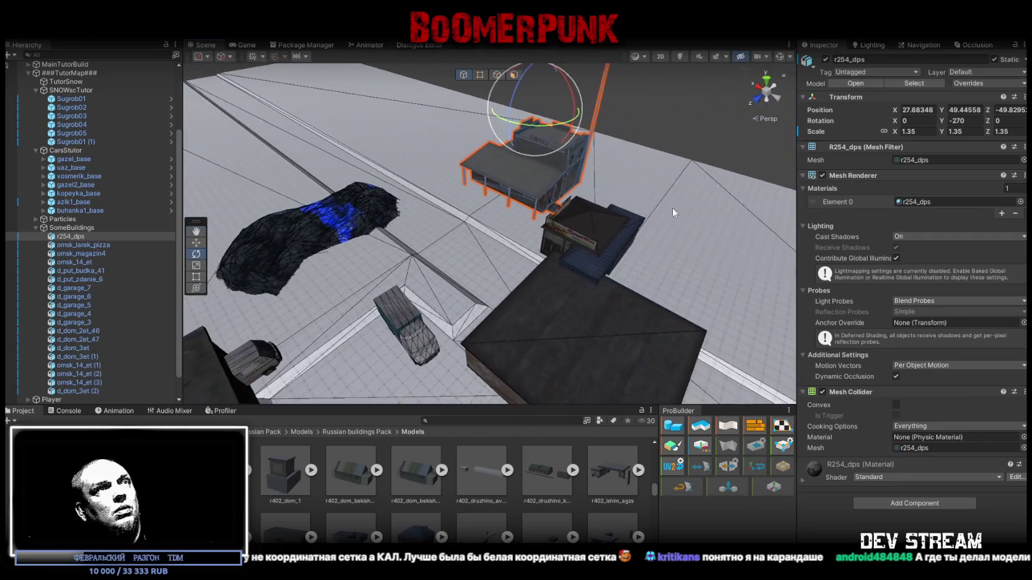
- Turn the omsk_larek_pizza kiosk to Y -90 and push it slightly farther back
click(580, 224)
drag(580, 224, 430, 203)
key(w)
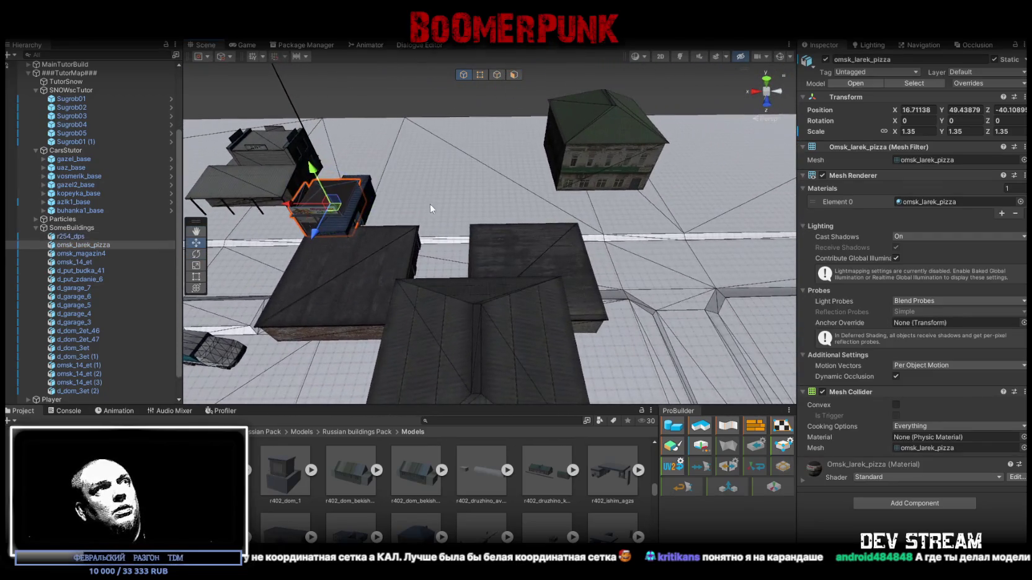
mouse_move(739, 206)
mouse_down()
mouse_move(719, 137)
mouse_move(672, 145)
mouse_up()
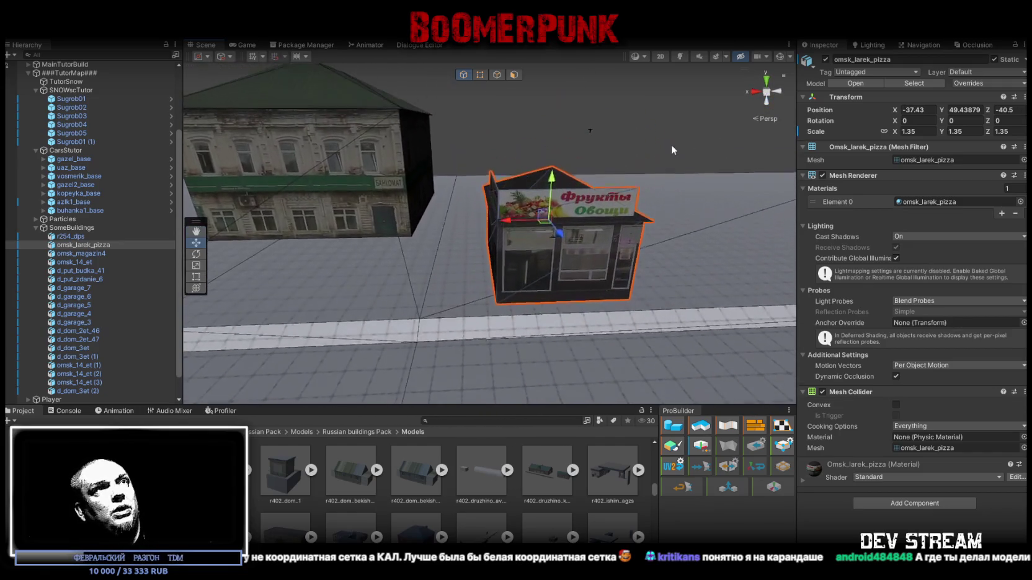
key(e)
drag(551, 239, 686, 246)
key(w)
scroll(626, 250, up, 3)
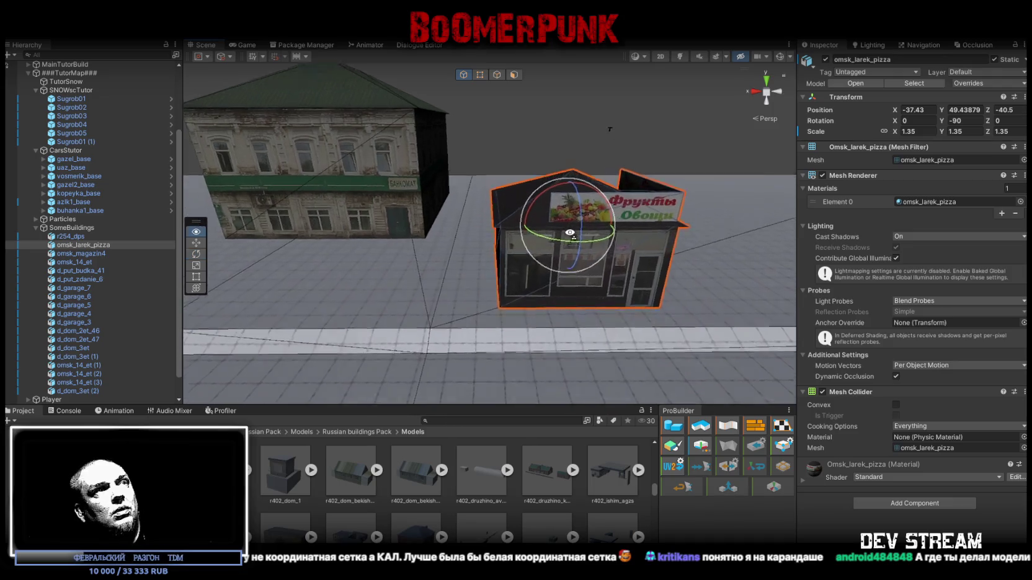
mouse_move(570, 266)
mouse_down()
mouse_move(549, 231)
mouse_move(354, 231)
mouse_move(427, 255)
mouse_move(397, 269)
mouse_up()
click(428, 255)
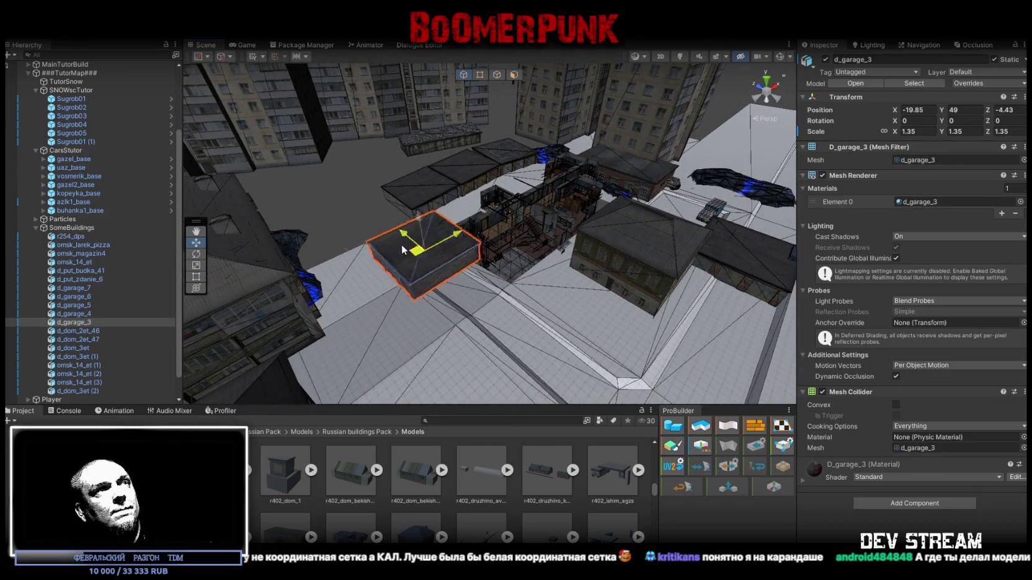
- Vertex-snap d_garage_3's corner to the neighbouring roof so it lines up with the other garages
drag(323, 209, 305, 174)
key(e)
mouse_move(428, 244)
mouse_down()
mouse_move(317, 253)
mouse_move(435, 255)
mouse_up()
key(w)
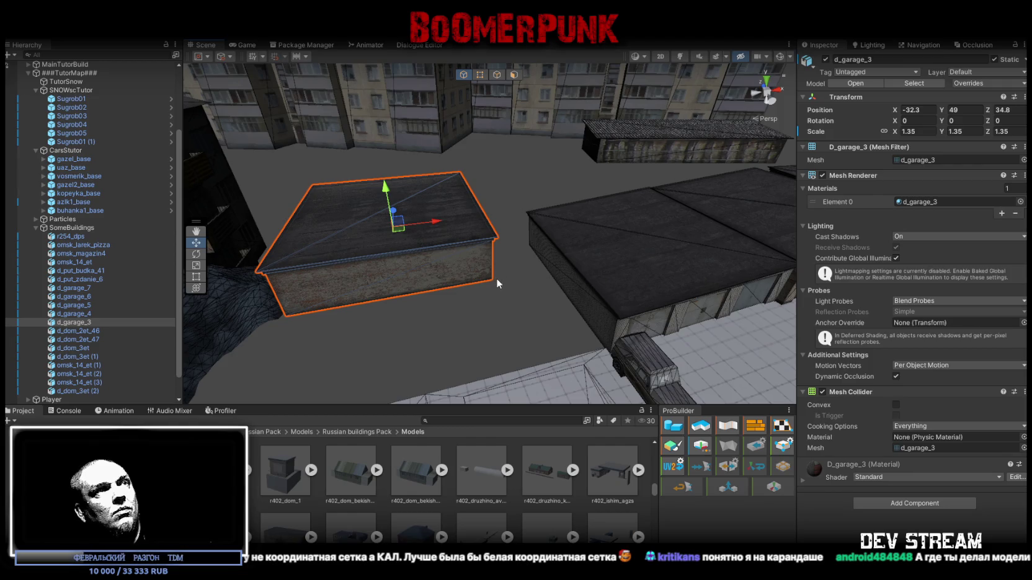
key(v)
drag(497, 283, 503, 261)
key(f)
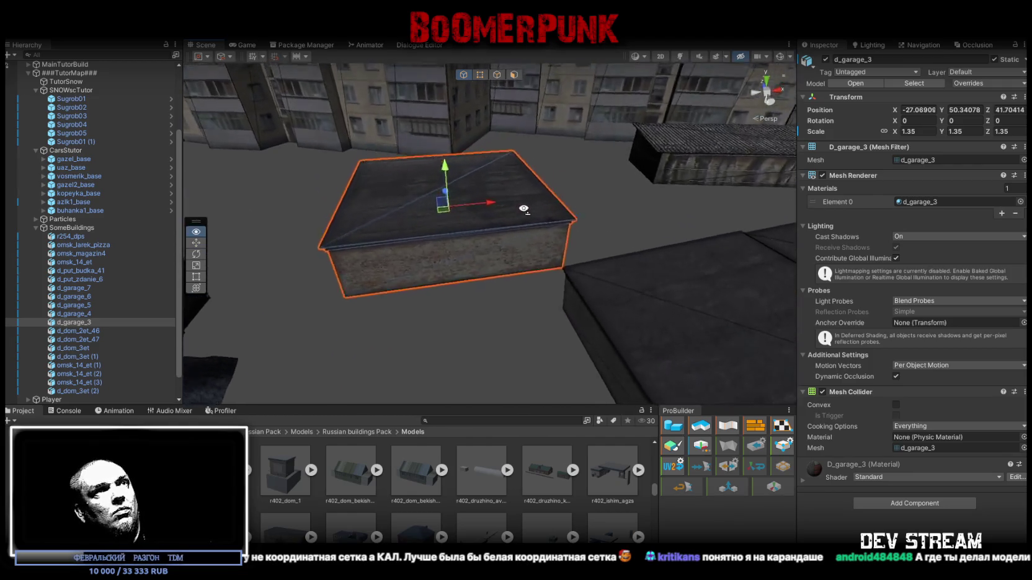
mouse_move(468, 264)
mouse_down()
mouse_move(524, 230)
mouse_move(541, 183)
mouse_move(534, 129)
mouse_move(590, 103)
mouse_move(491, 133)
mouse_move(501, 129)
mouse_move(521, 153)
mouse_move(571, 238)
mouse_move(493, 286)
mouse_move(555, 166)
mouse_up()
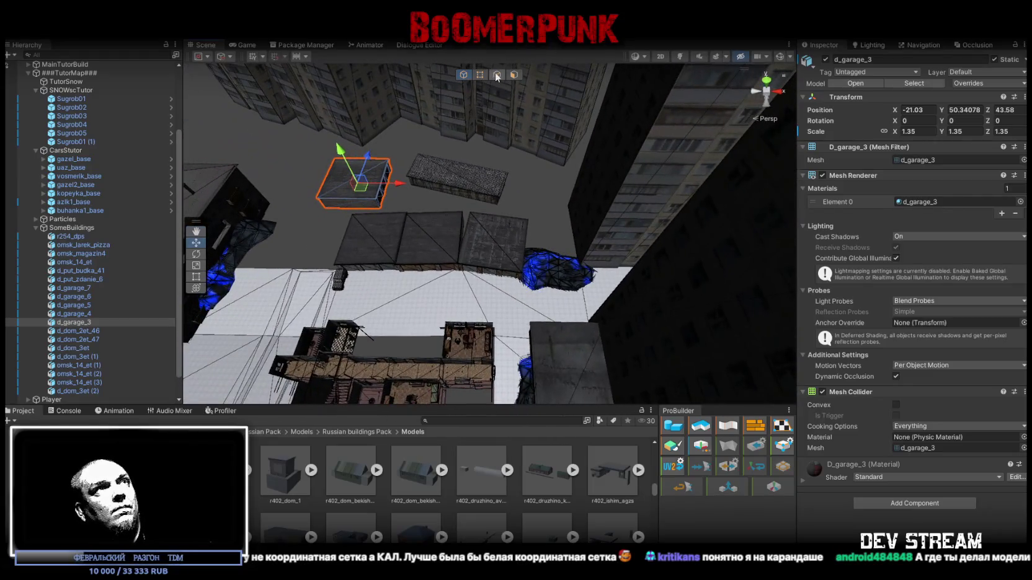
- Select the TutorSnow ground plane and bring the view closer over the garages
click(613, 277)
drag(595, 277, 504, 278)
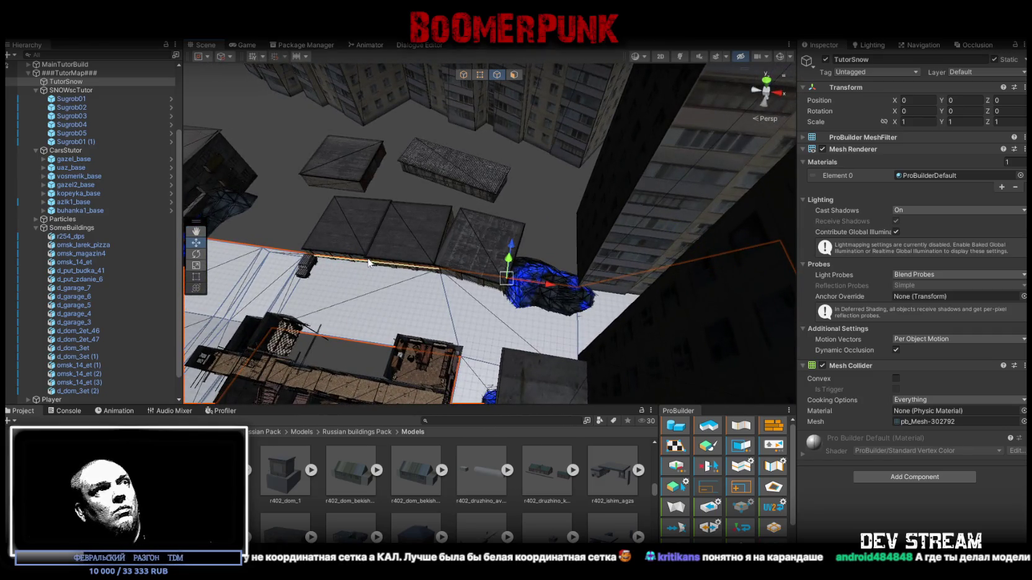
mouse_move(246, 246)
mouse_down()
mouse_move(475, 178)
mouse_move(467, 206)
mouse_move(625, 158)
mouse_move(545, 189)
mouse_move(395, 171)
mouse_up()
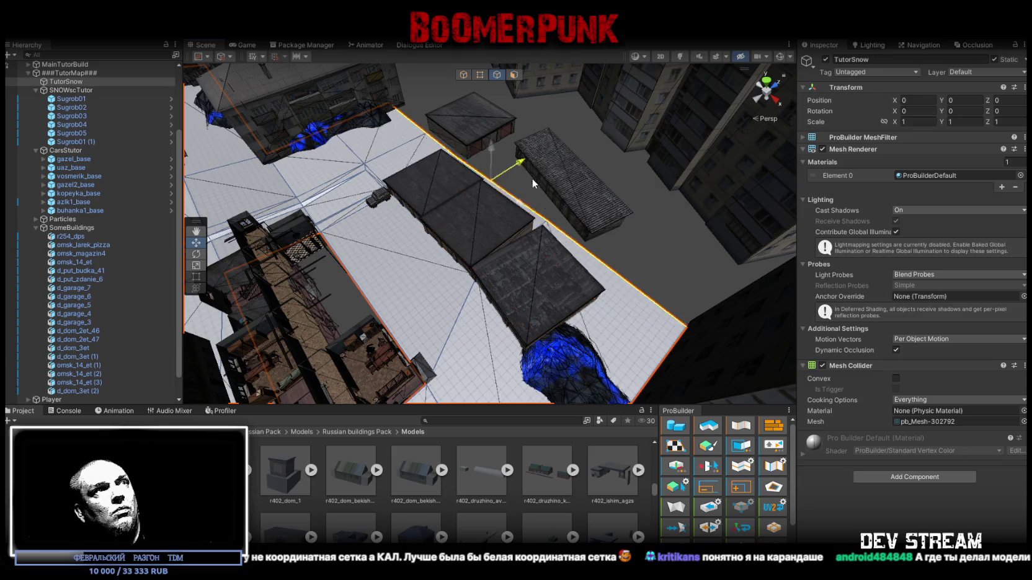
- Drag a corner vertex of the TutorSnow plane so the ground fits between the buildings
mouse_move(532, 179)
mouse_down()
mouse_move(512, 143)
mouse_move(465, 138)
mouse_move(448, 161)
mouse_move(575, 164)
mouse_move(443, 150)
mouse_move(486, 147)
mouse_move(531, 169)
mouse_up()
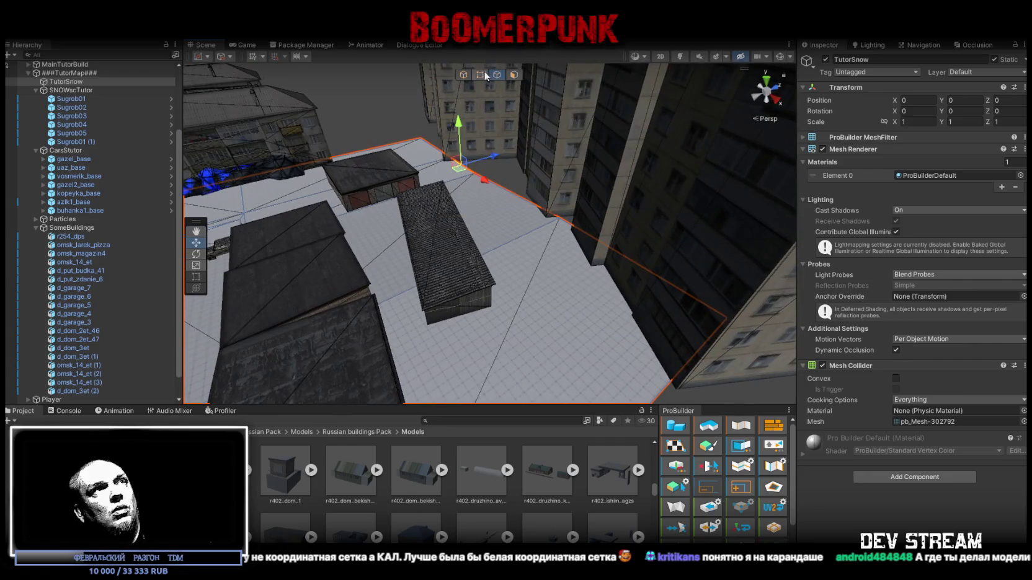
mouse_move(429, 140)
mouse_down()
mouse_move(459, 133)
mouse_move(403, 122)
mouse_up()
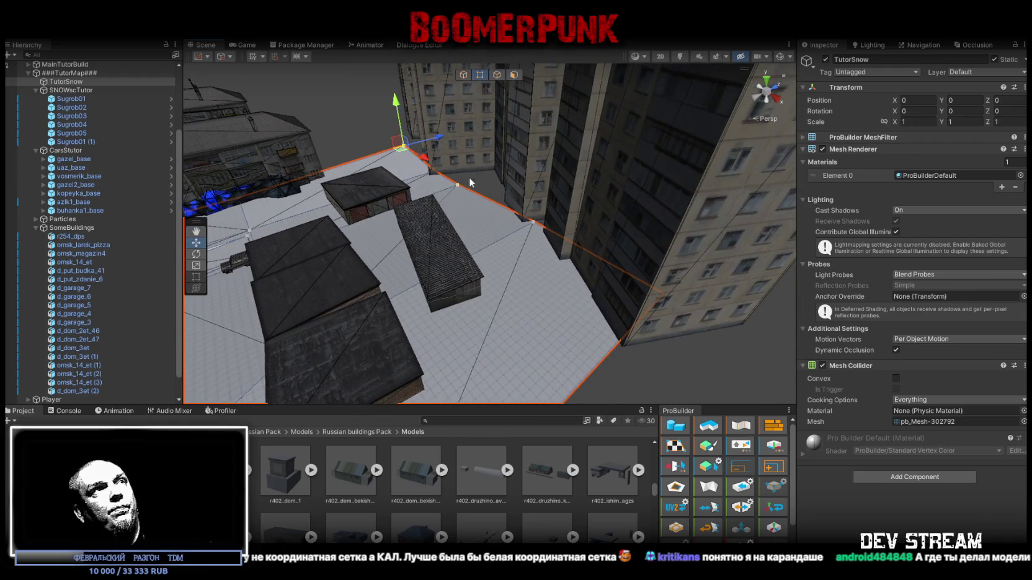
mouse_move(662, 296)
mouse_down()
mouse_move(630, 274)
mouse_move(557, 265)
mouse_move(573, 267)
mouse_up()
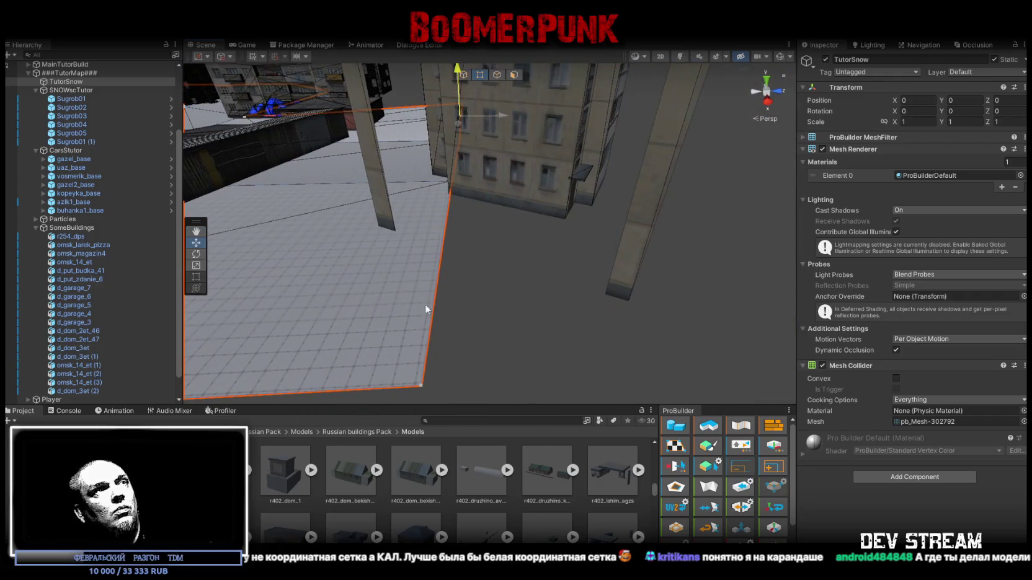
mouse_move(421, 387)
mouse_down()
mouse_move(649, 284)
mouse_move(431, 207)
mouse_up()
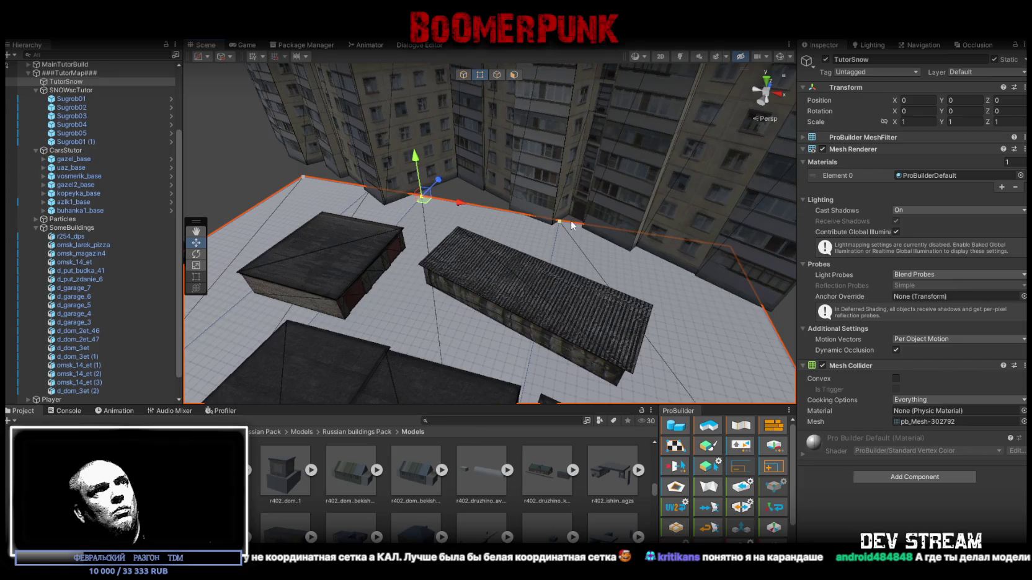
mouse_move(566, 225)
mouse_down()
mouse_move(637, 323)
mouse_move(575, 283)
mouse_up()
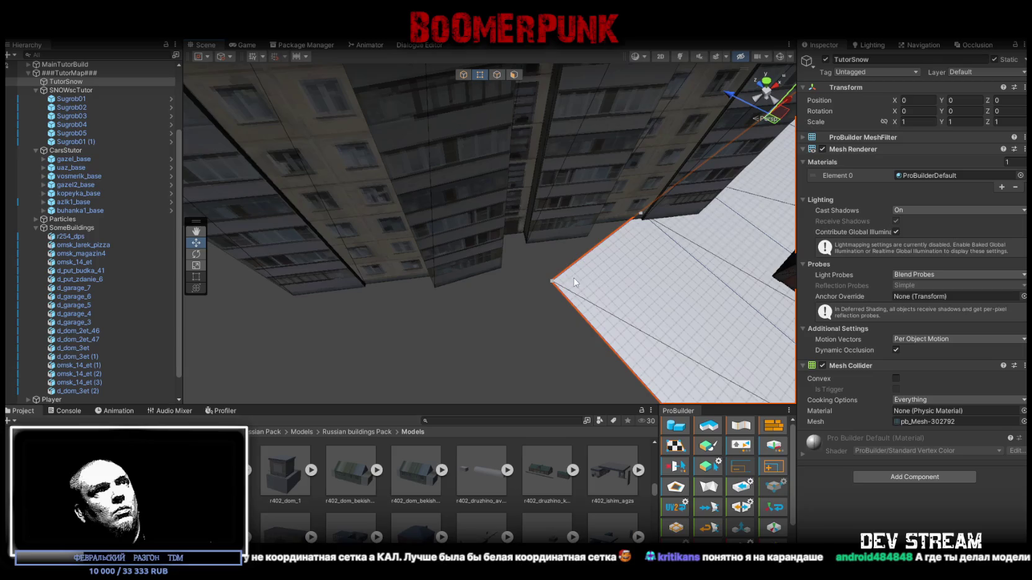
click(551, 282)
mouse_move(562, 270)
mouse_down()
mouse_move(280, 282)
mouse_move(498, 249)
mouse_move(673, 301)
mouse_move(479, 246)
mouse_move(626, 201)
mouse_up()
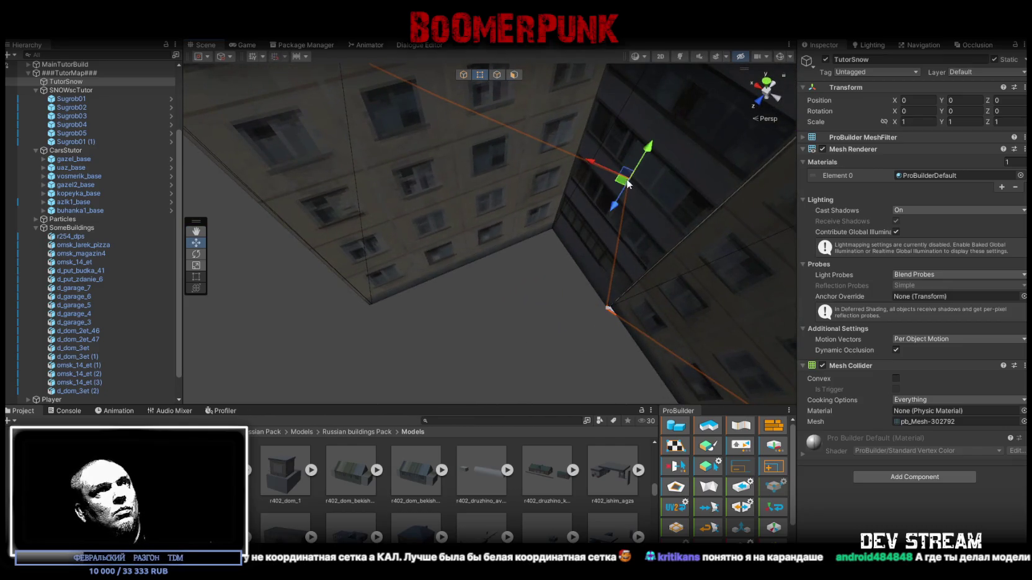
mouse_move(328, 312)
mouse_down()
mouse_move(308, 281)
mouse_move(332, 294)
mouse_move(468, 307)
mouse_move(359, 268)
mouse_move(433, 272)
mouse_move(431, 290)
mouse_move(530, 239)
mouse_up()
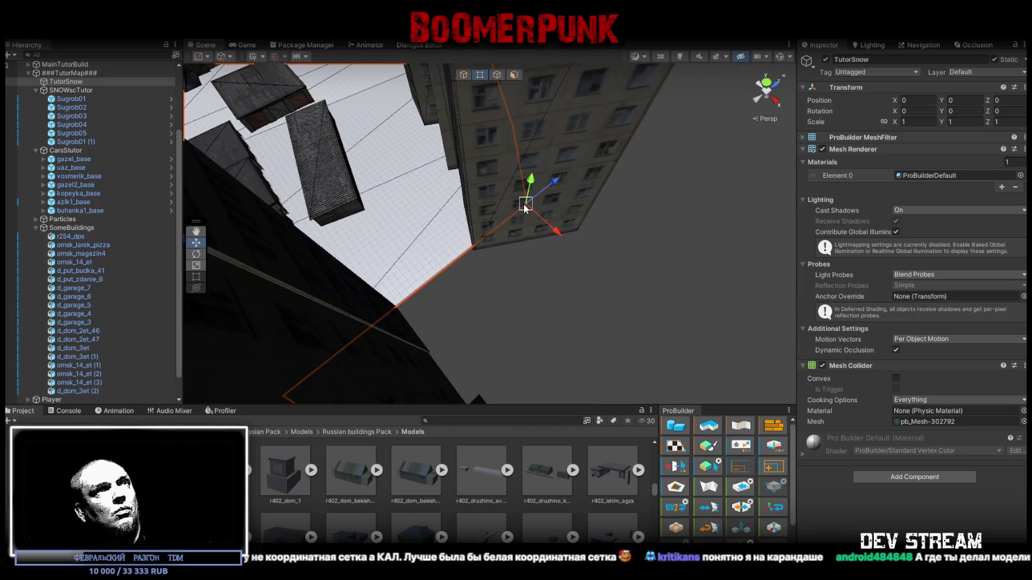
mouse_move(584, 231)
mouse_down()
mouse_move(417, 222)
mouse_move(540, 192)
mouse_move(728, 119)
mouse_move(639, 145)
mouse_up()
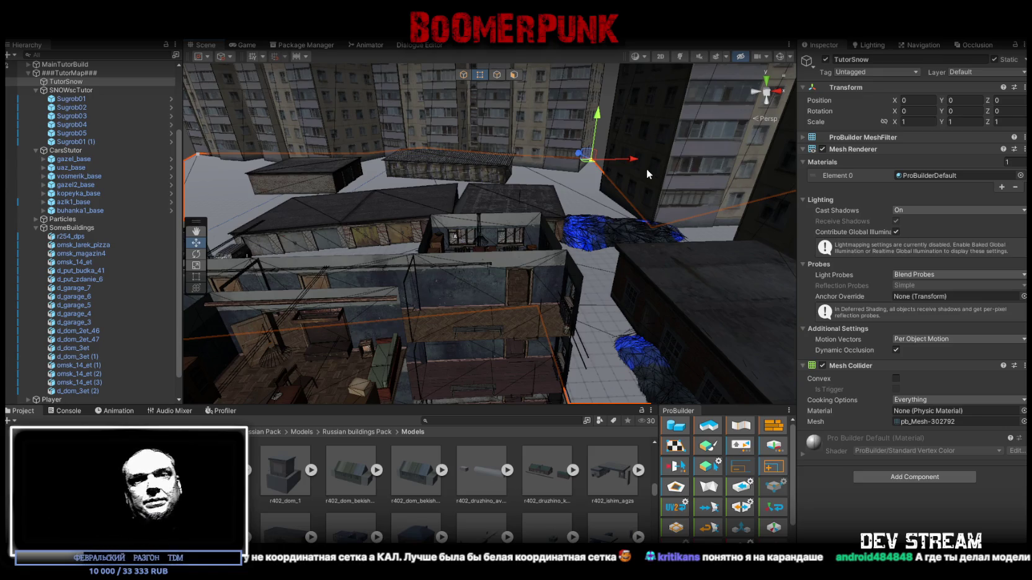
mouse_move(608, 161)
mouse_down()
mouse_move(580, 204)
mouse_move(599, 216)
mouse_move(551, 210)
mouse_move(554, 248)
mouse_up()
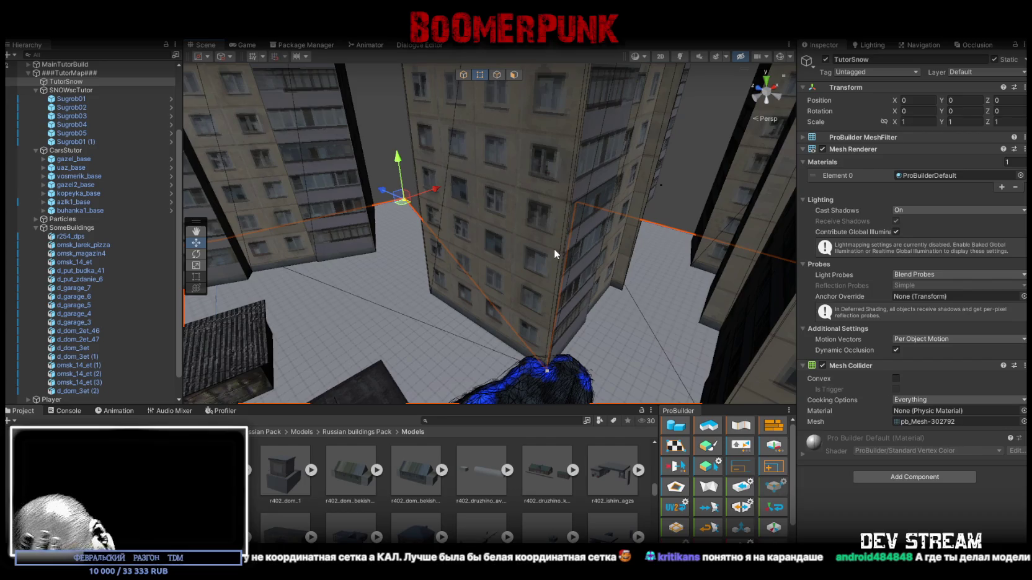
mouse_move(552, 254)
mouse_down()
mouse_move(747, 266)
mouse_move(264, 297)
mouse_move(314, 324)
mouse_up()
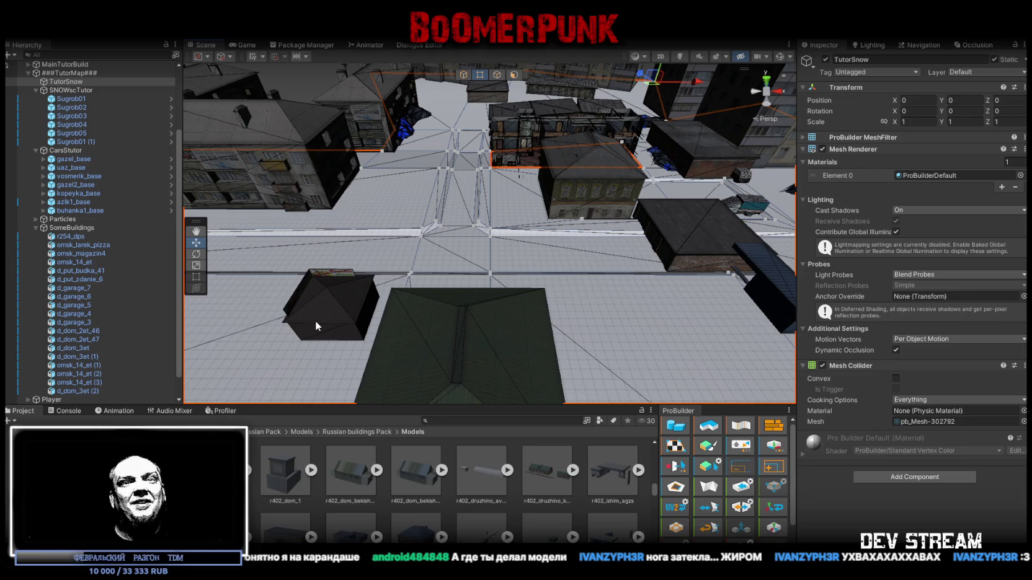
- Select the narrow strip face and the neighbouring floor face of the snow ground
drag(520, 235, 505, 206)
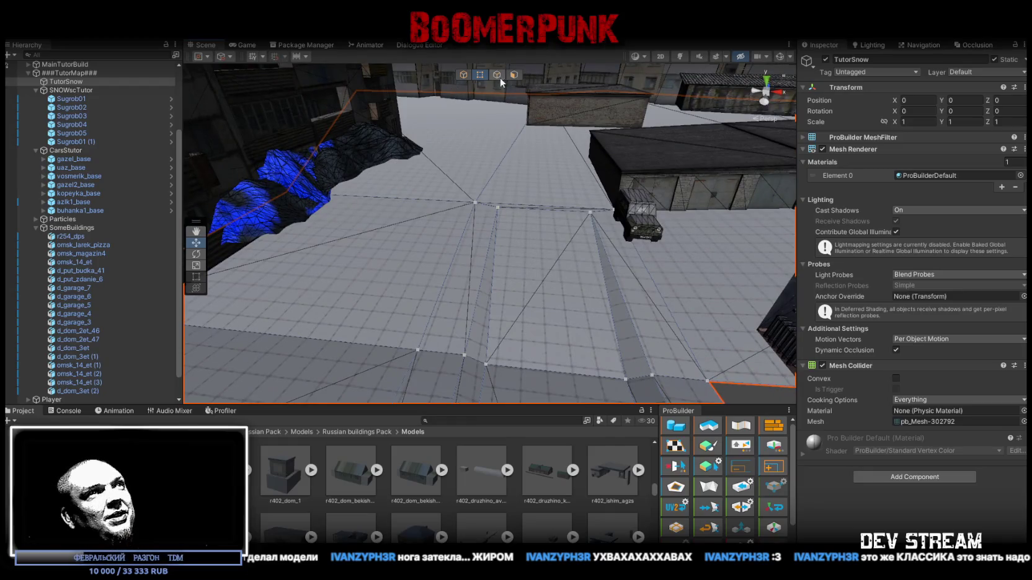
click(486, 301)
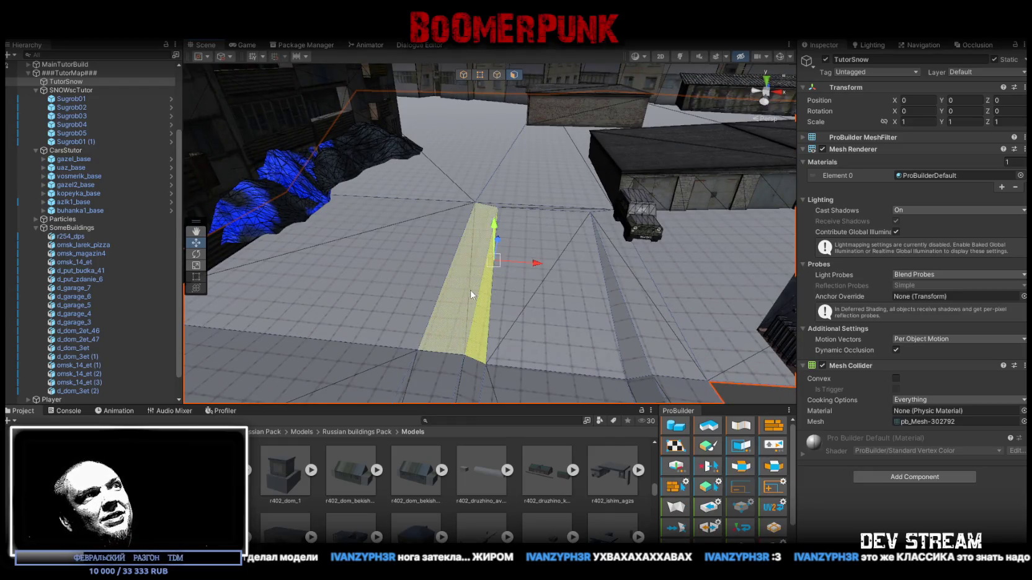
shift+click(556, 279)
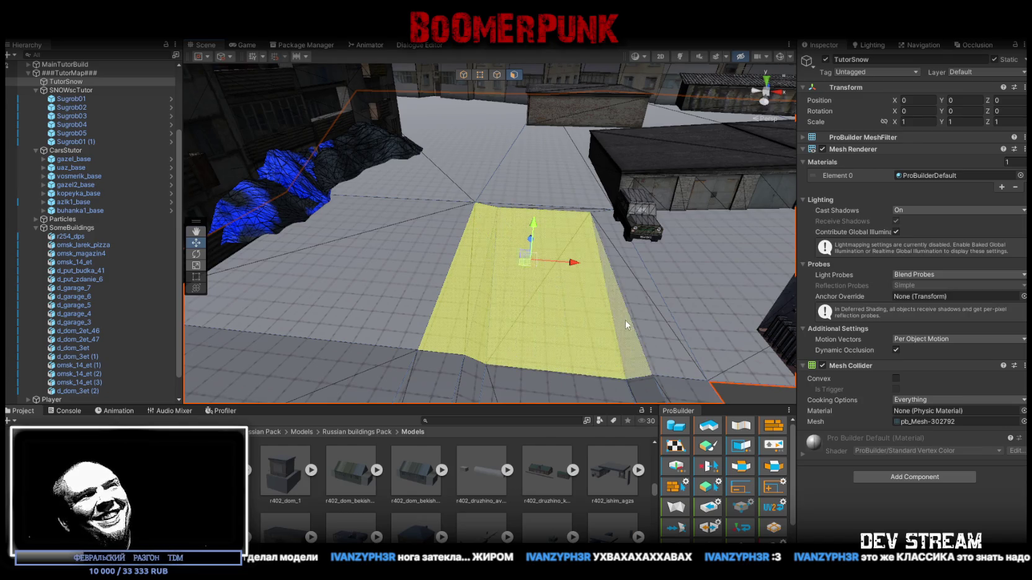
key(f)
mouse_move(542, 237)
mouse_down()
mouse_move(545, 294)
mouse_move(519, 287)
mouse_move(523, 162)
mouse_up()
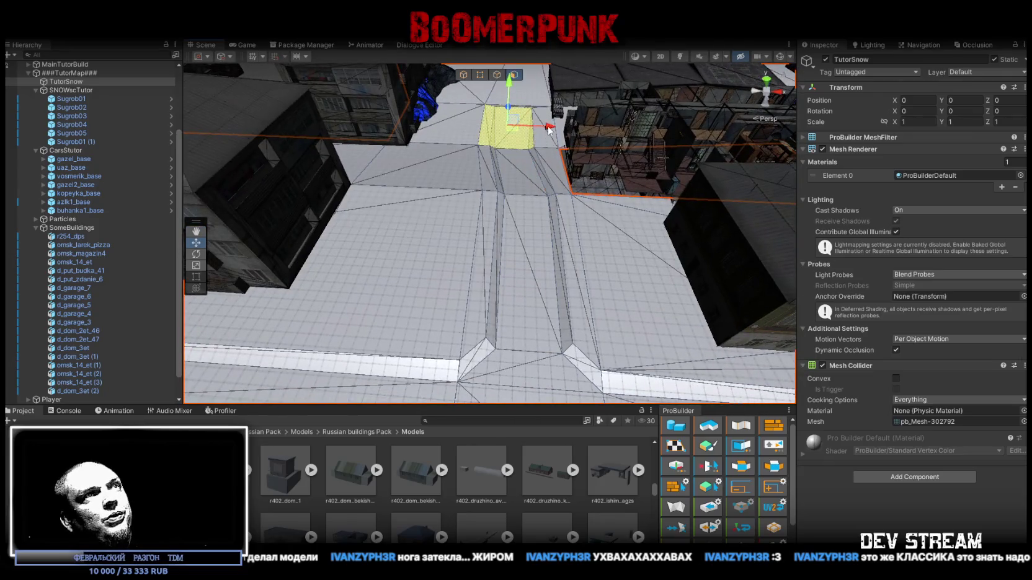
- Switch to vertex editing and work the corner vertices along the street into ridges
click(481, 76)
scroll(444, 250, up, 5)
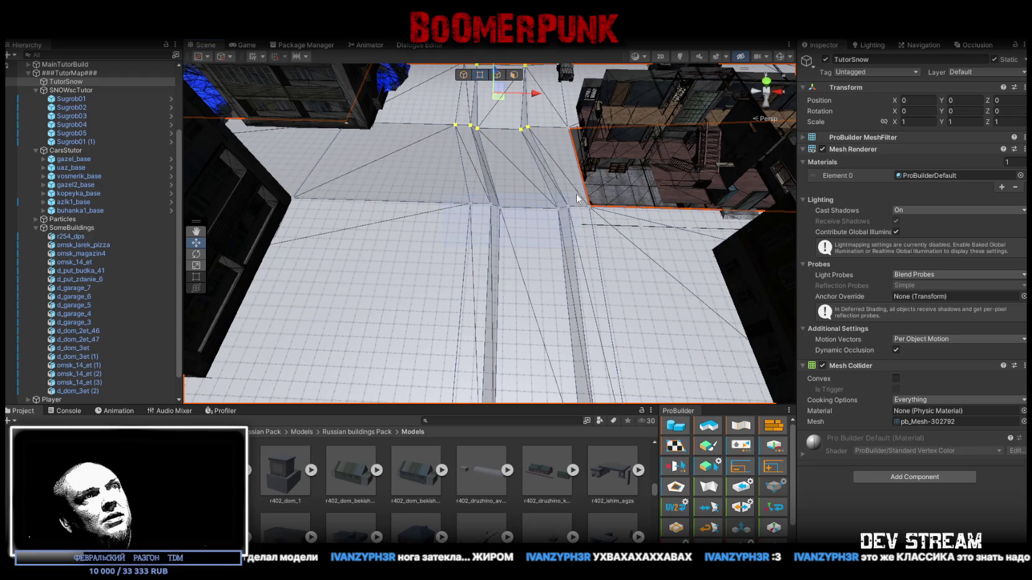
mouse_move(543, 210)
mouse_down()
mouse_move(598, 251)
mouse_move(571, 243)
mouse_up()
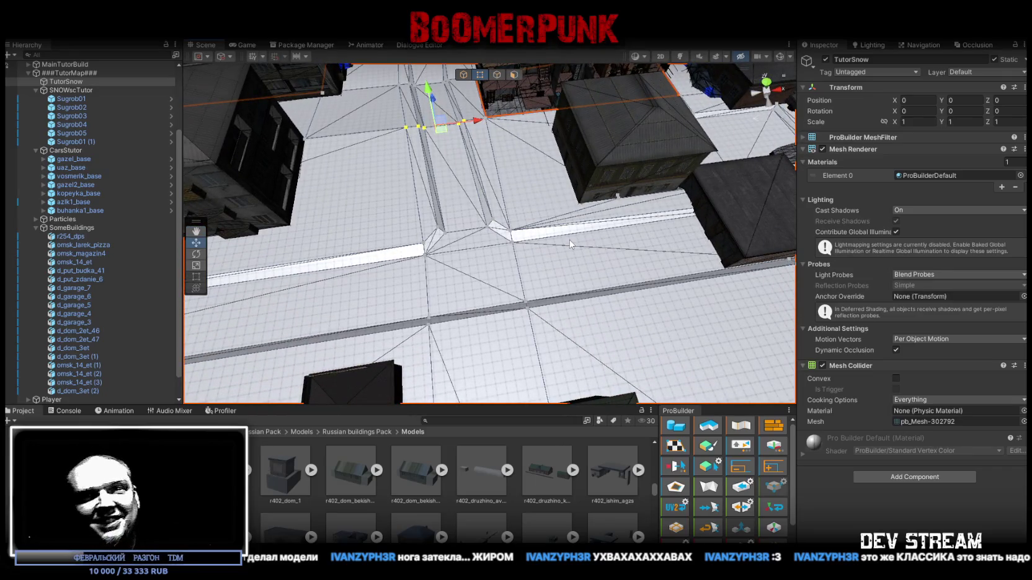
mouse_move(568, 239)
mouse_down()
mouse_move(475, 213)
mouse_move(519, 299)
mouse_move(528, 210)
mouse_move(484, 203)
mouse_move(499, 241)
mouse_up()
drag(512, 257, 481, 234)
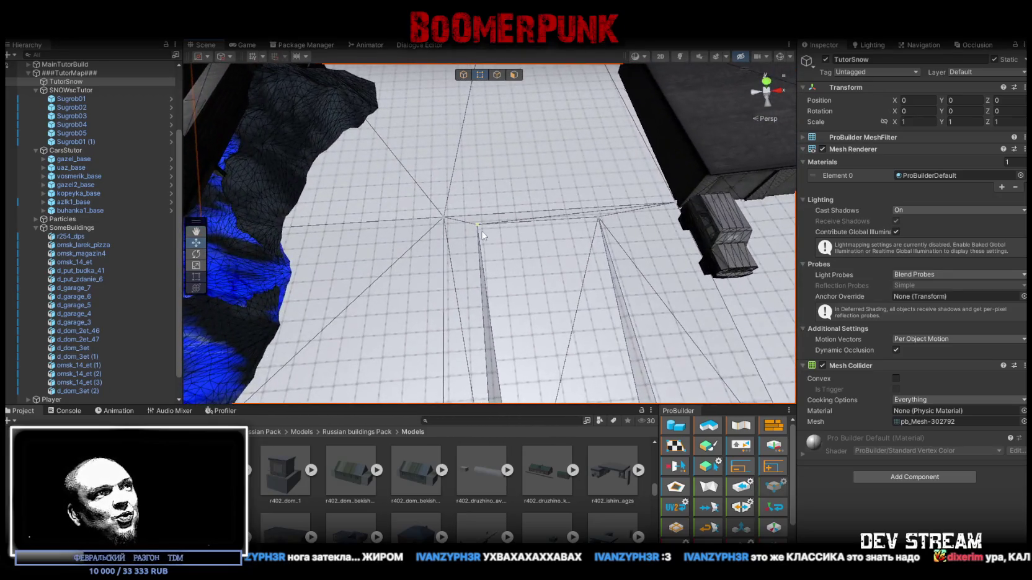
drag(600, 219, 487, 192)
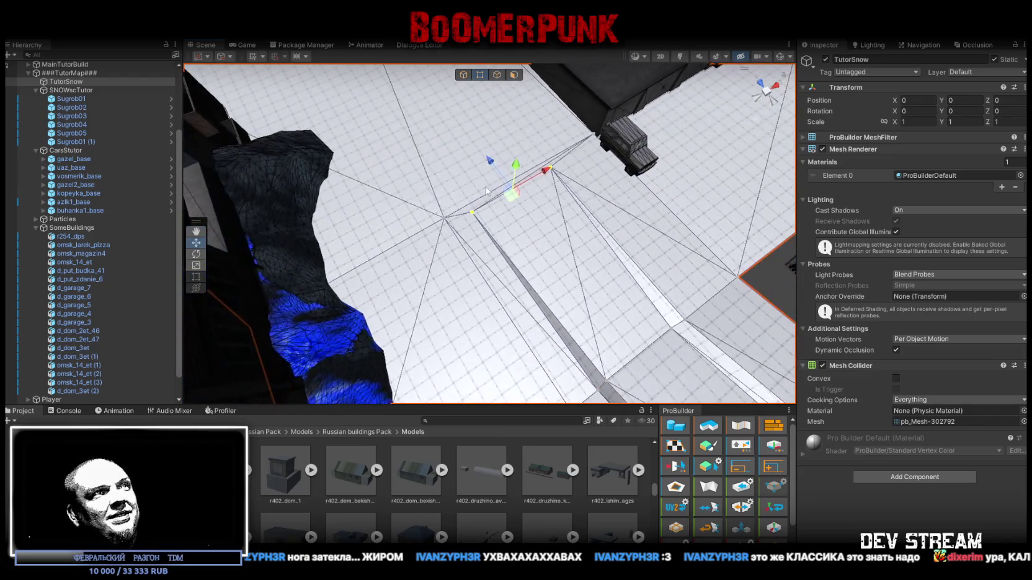
mouse_move(540, 276)
mouse_down()
mouse_move(541, 234)
mouse_move(501, 319)
mouse_move(544, 242)
mouse_move(504, 141)
mouse_move(428, 366)
mouse_move(444, 348)
mouse_move(372, 355)
mouse_up()
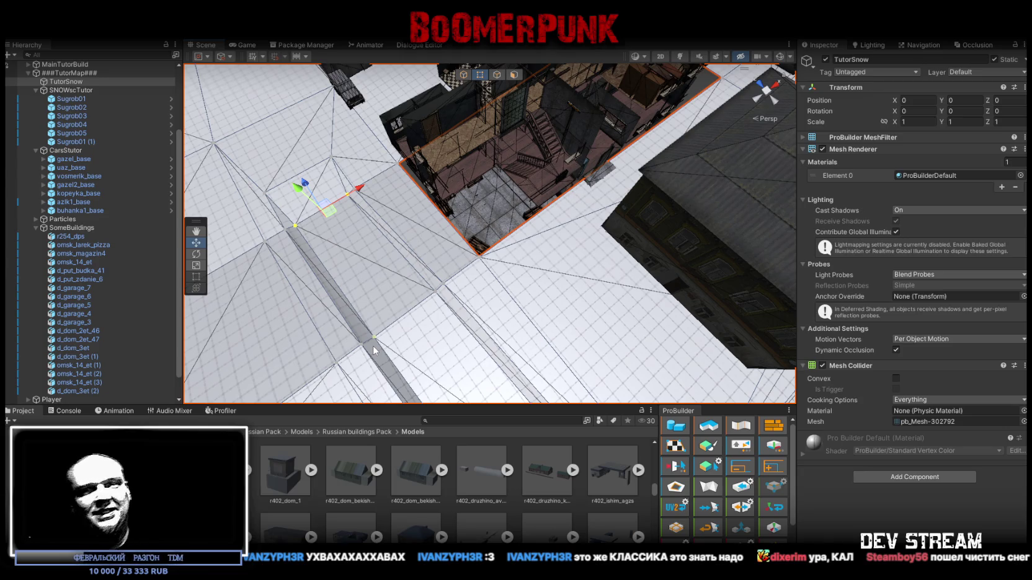
mouse_move(497, 263)
mouse_down()
mouse_move(975, 153)
mouse_move(621, 205)
mouse_move(462, 240)
mouse_up()
- Move the d_dom_2et_46 house along Z to a new spot on the ground
click(462, 240)
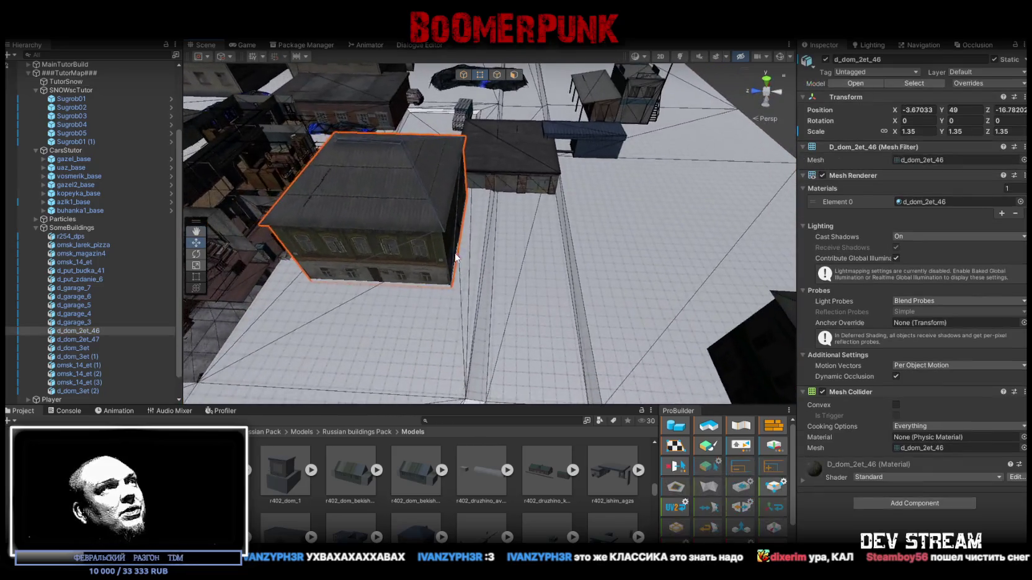
click(464, 75)
mouse_move(392, 201)
mouse_down()
mouse_move(665, 212)
mouse_move(686, 182)
mouse_move(496, 129)
mouse_move(360, 133)
mouse_move(494, 260)
mouse_move(519, 243)
mouse_up()
key(e)
key(w)
mouse_move(596, 192)
mouse_down()
mouse_move(576, 155)
mouse_move(559, 153)
mouse_move(435, 178)
mouse_move(471, 207)
mouse_move(580, 213)
mouse_move(429, 267)
mouse_move(465, 123)
mouse_move(534, 118)
mouse_move(503, 193)
mouse_move(393, 202)
mouse_up()
key(f)
- Reposition the d_garage_7 garage up and slightly to the left
click(405, 205)
key(e)
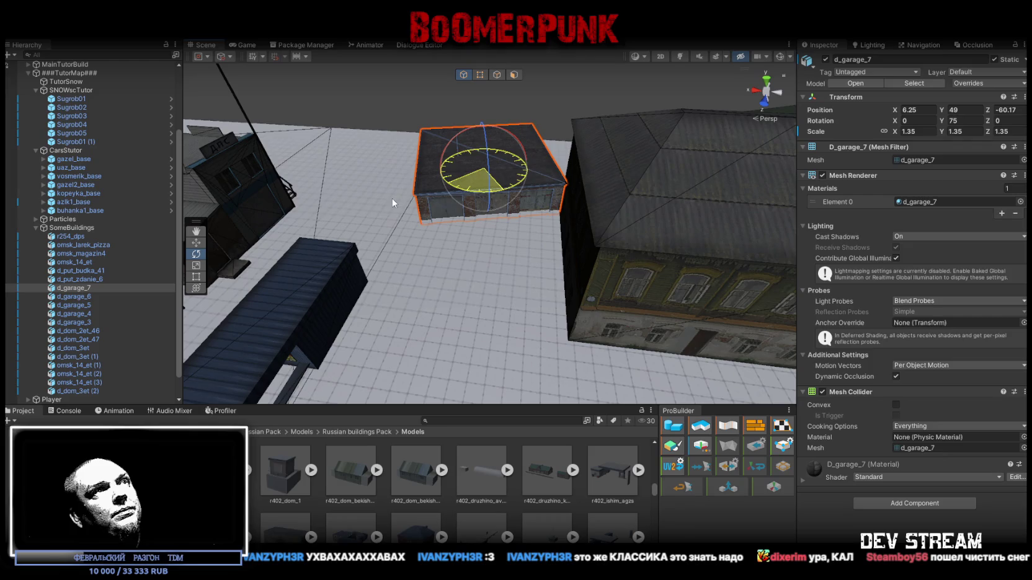
drag(492, 170, 518, 159)
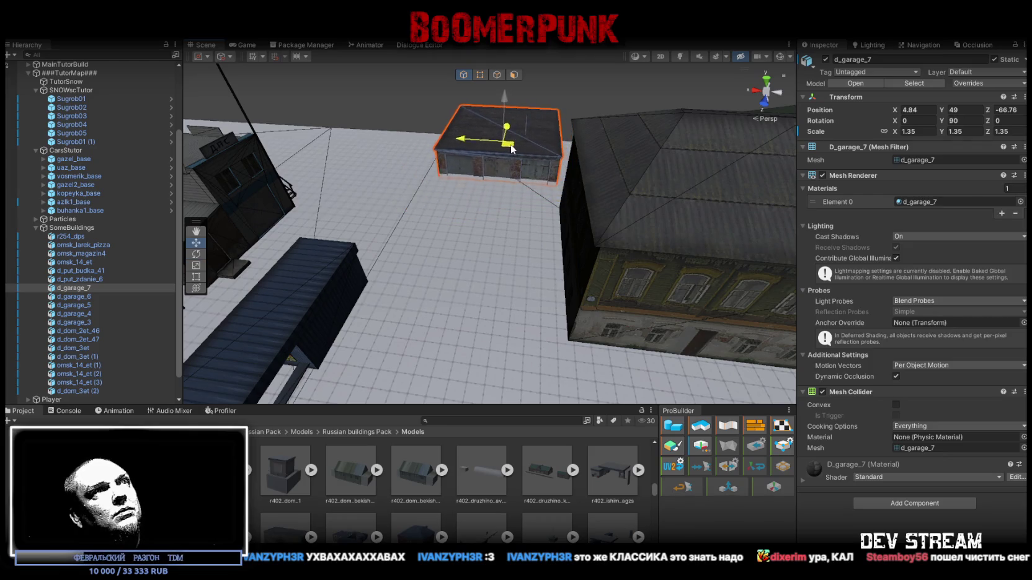
scroll(535, 202, up, 2)
mouse_move(535, 180)
mouse_down()
mouse_move(484, 163)
mouse_move(464, 221)
mouse_move(611, 250)
mouse_up()
- Shift the omsk_magazin4 shop building to a new position
click(464, 221)
key(e)
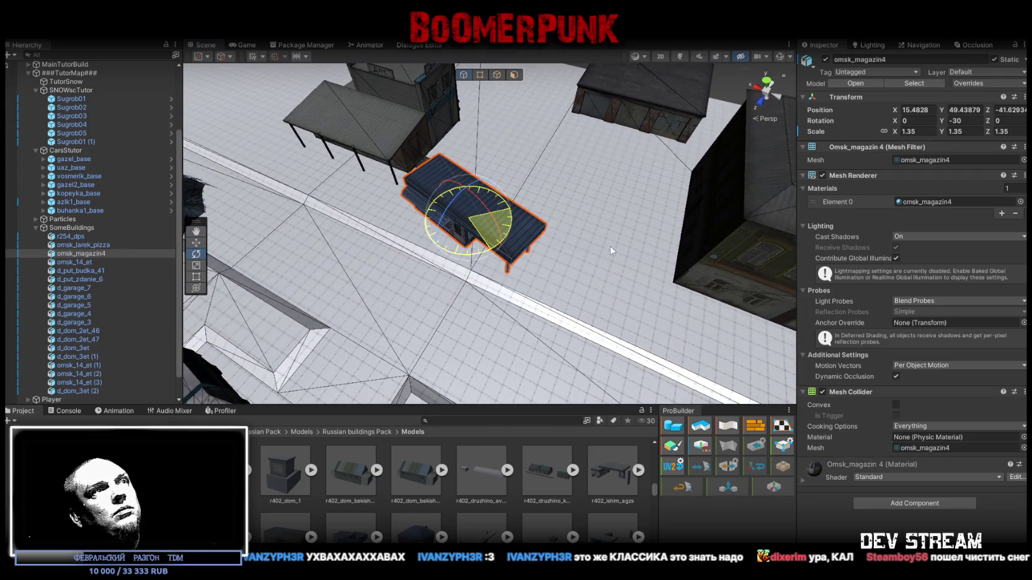
scroll(638, 246, up, 2)
key(w)
mouse_move(472, 231)
mouse_down()
mouse_move(478, 255)
mouse_move(545, 210)
mouse_move(418, 122)
mouse_move(467, 176)
mouse_up()
- Move d_put_zdanie_6 toward the centre of the ground, near 31.83, 49.44, 4.26
click(467, 177)
key(f)
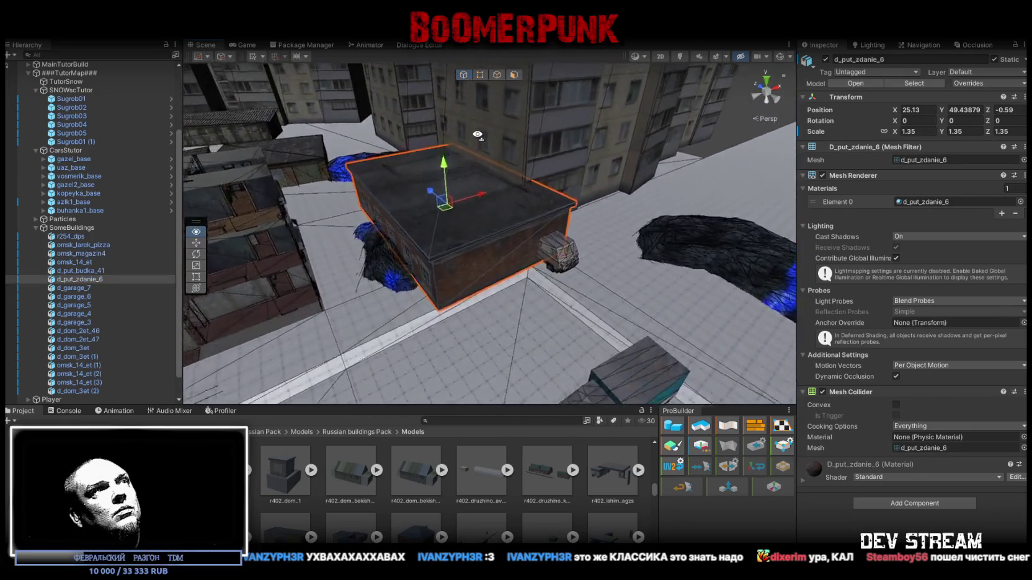
mouse_move(457, 175)
mouse_down()
mouse_move(582, 191)
mouse_move(42, 154)
mouse_move(20, 177)
mouse_move(907, 176)
mouse_move(637, 133)
mouse_move(364, 158)
mouse_move(620, 143)
mouse_move(388, 74)
mouse_move(712, 64)
mouse_move(761, 162)
mouse_move(742, 196)
mouse_up()
key(w)
mouse_move(656, 142)
mouse_down()
mouse_move(437, 230)
mouse_move(487, 236)
mouse_move(493, 211)
mouse_move(501, 125)
mouse_move(461, 99)
mouse_move(502, 105)
mouse_move(529, 80)
mouse_move(502, 130)
mouse_move(522, 135)
mouse_up()
- Move both omsk_14_et apartment blocks along X to 63.6
click(475, 130)
ctrl+click(483, 124)
mouse_move(425, 234)
mouse_down()
mouse_move(453, 211)
mouse_move(446, 222)
mouse_move(386, 198)
mouse_move(436, 231)
mouse_up()
click(435, 232)
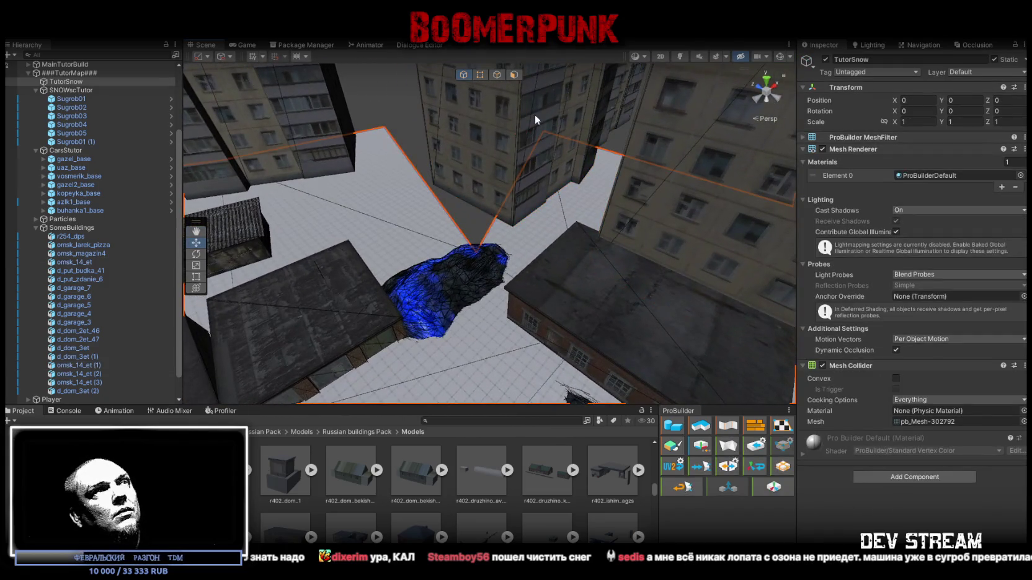
- Move the Sugrob01 (1) snowdrift up and left, then scale it longer
click(483, 75)
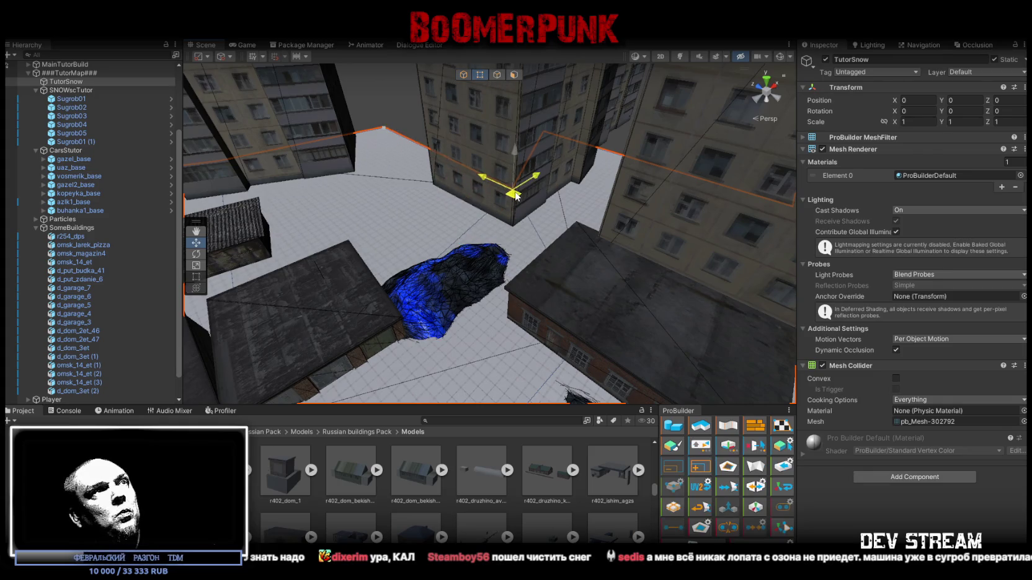
drag(520, 212, 512, 162)
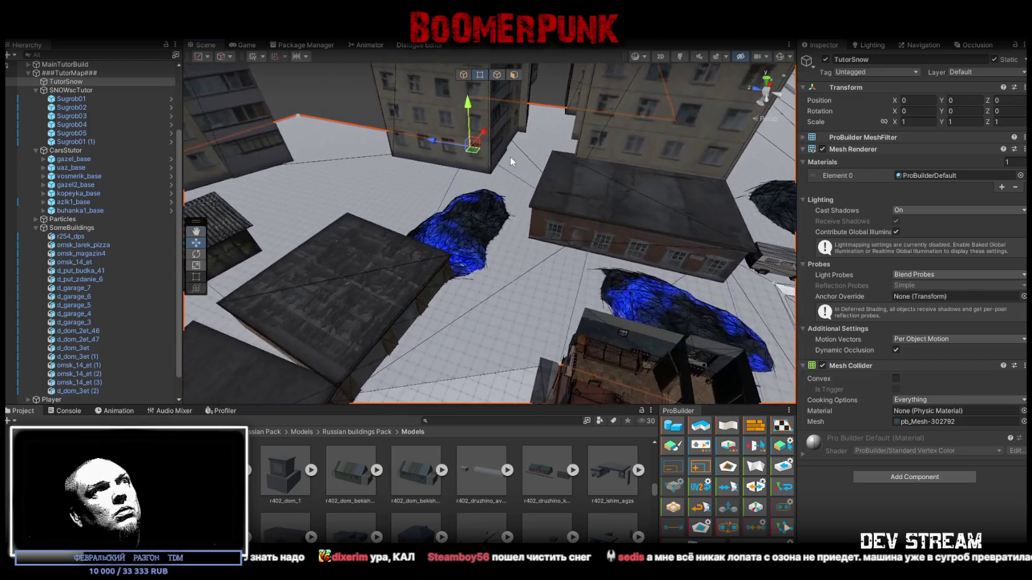
click(454, 233)
key(f)
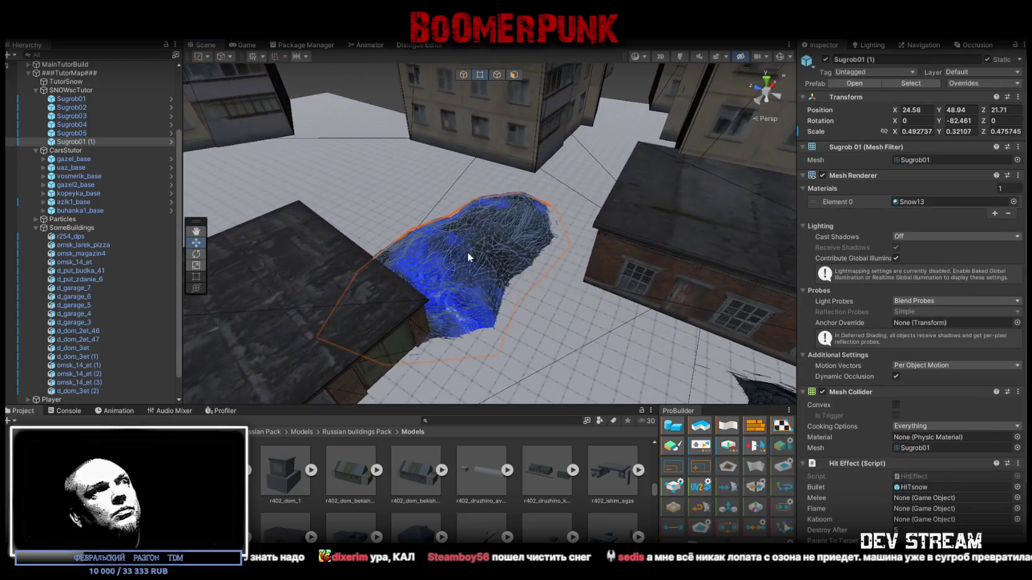
click(463, 74)
mouse_move(471, 264)
mouse_down()
mouse_move(449, 236)
mouse_move(413, 263)
mouse_move(447, 255)
mouse_up()
key(r)
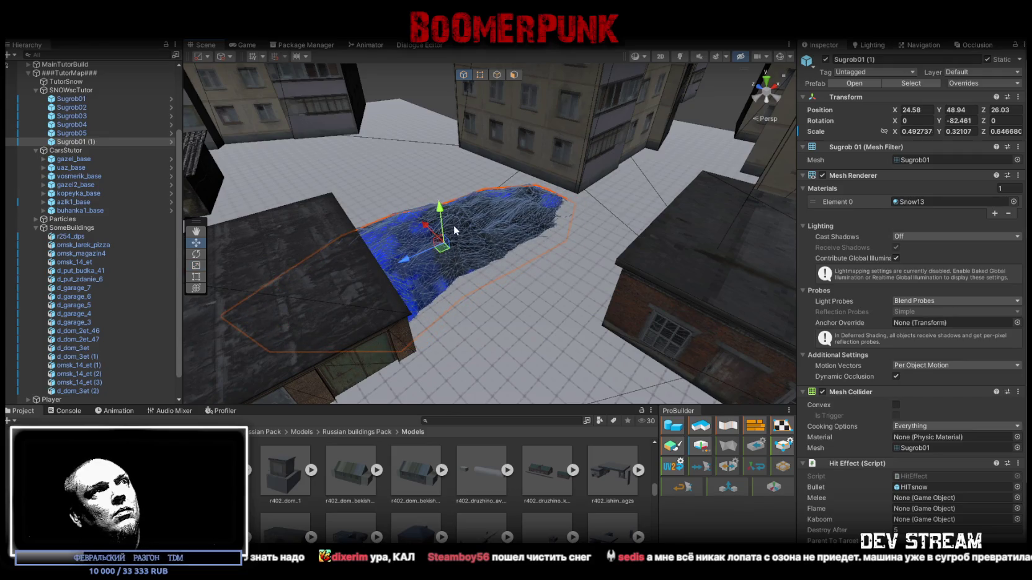
drag(441, 204, 544, 214)
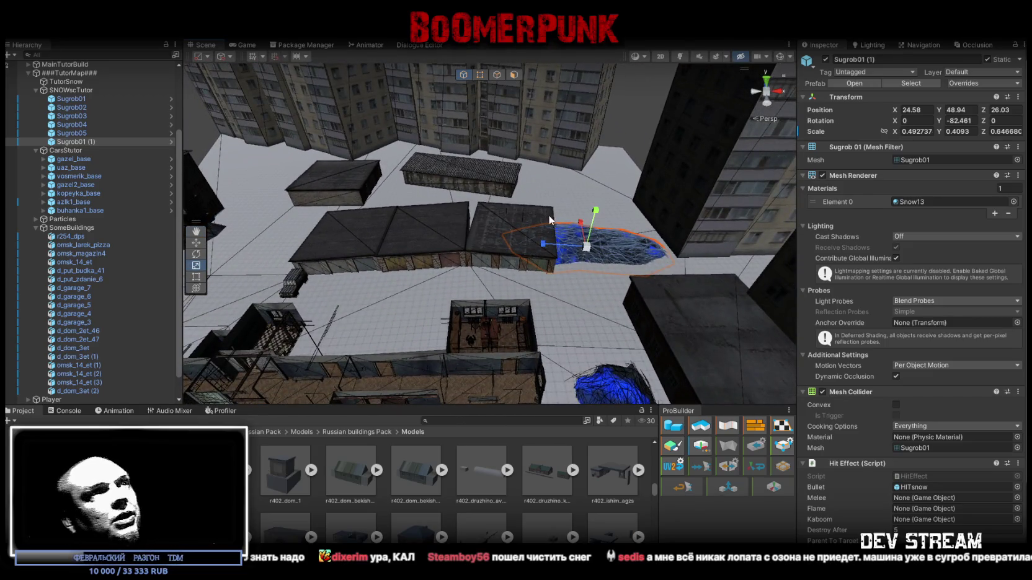
mouse_move(548, 214)
mouse_down()
mouse_move(379, 181)
mouse_move(530, 241)
mouse_move(656, 158)
mouse_move(631, 148)
mouse_move(676, 250)
mouse_move(604, 155)
mouse_up()
click(531, 241)
- Apply Sugrob01's Snow13 material to the TutorSnow ground mesh
click(583, 139)
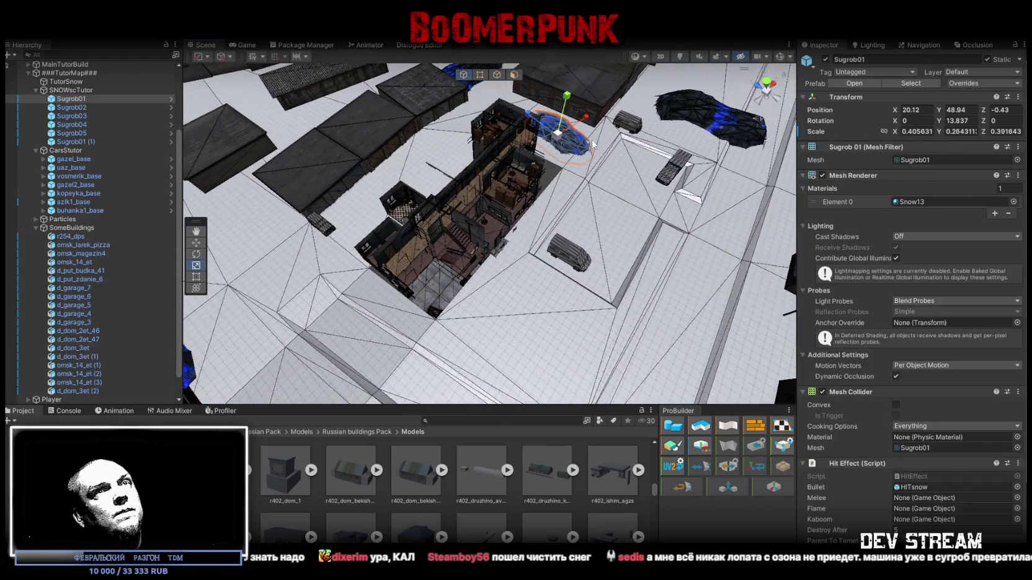
click(908, 202)
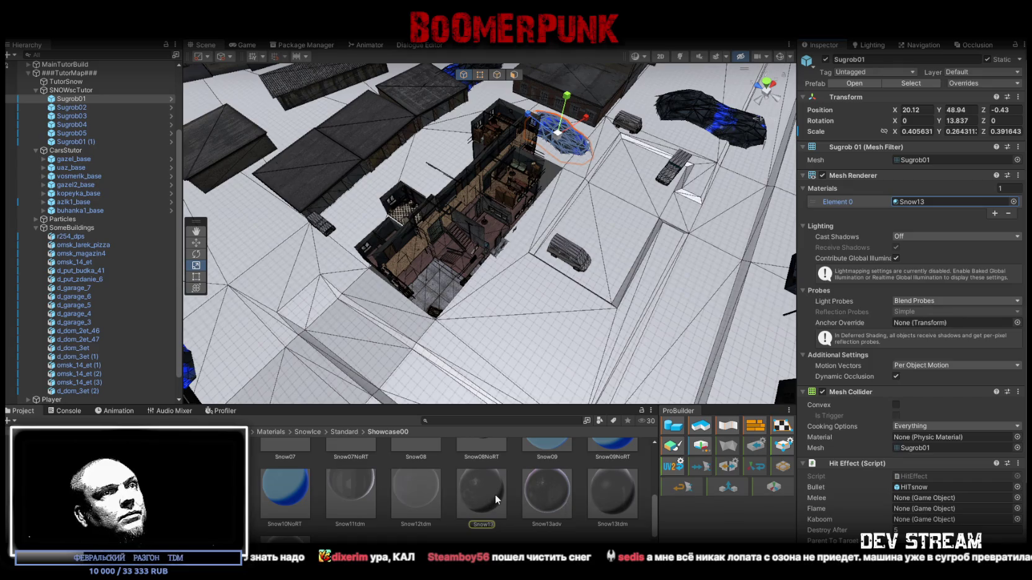
drag(489, 495, 513, 361)
mouse_move(554, 322)
mouse_down()
mouse_move(456, 300)
mouse_move(510, 120)
mouse_up()
- Select every face of the snow ground in face mode and open the UV Editor
click(518, 78)
click(471, 288)
mouse_move(471, 288)
mouse_down()
mouse_move(411, 272)
mouse_move(492, 230)
mouse_up()
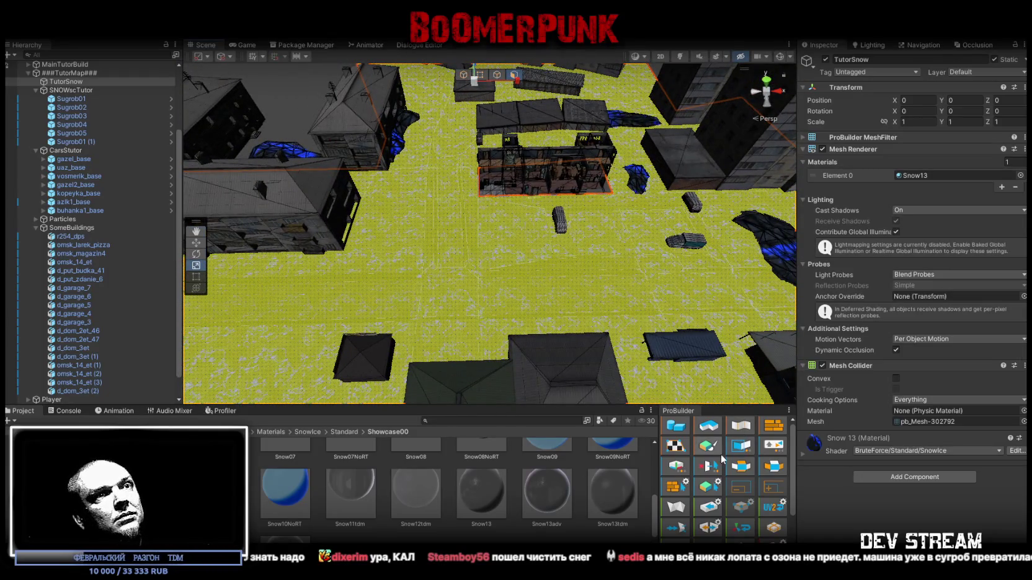
click(668, 451)
- Set the ground's UV Tiling X to 0.1, then return to object mode
click(260, 288)
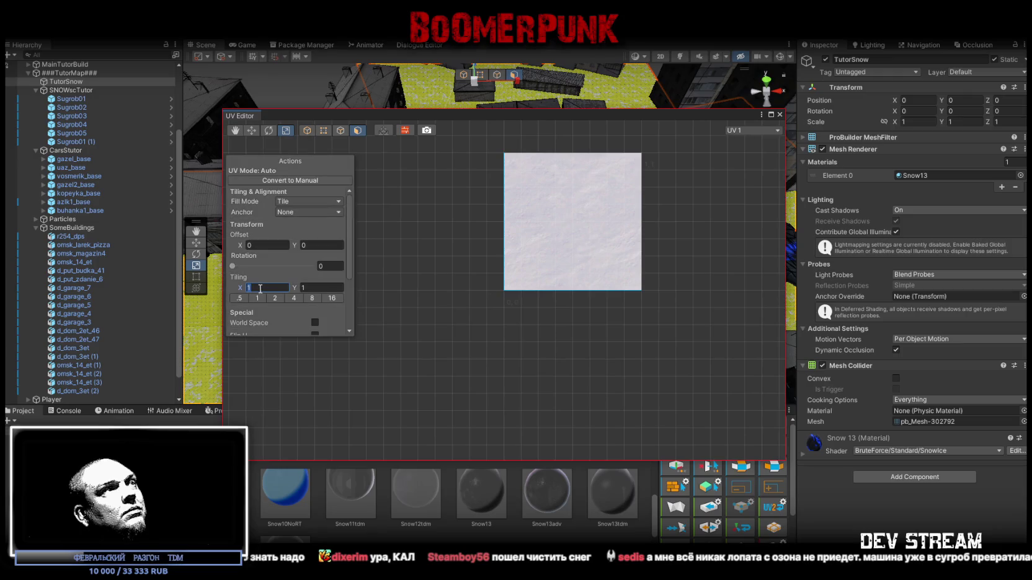
text(.1)
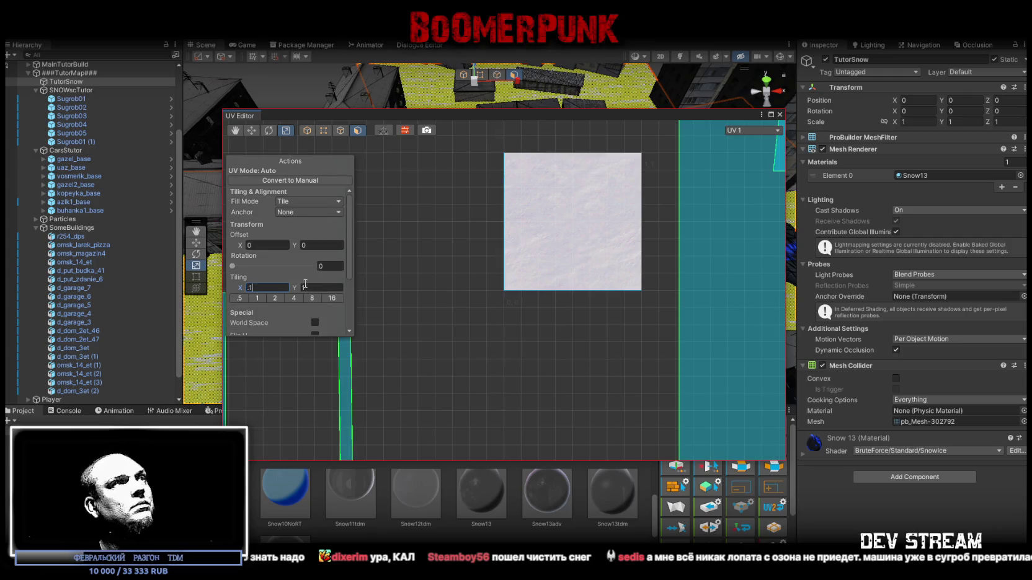
text(.1)
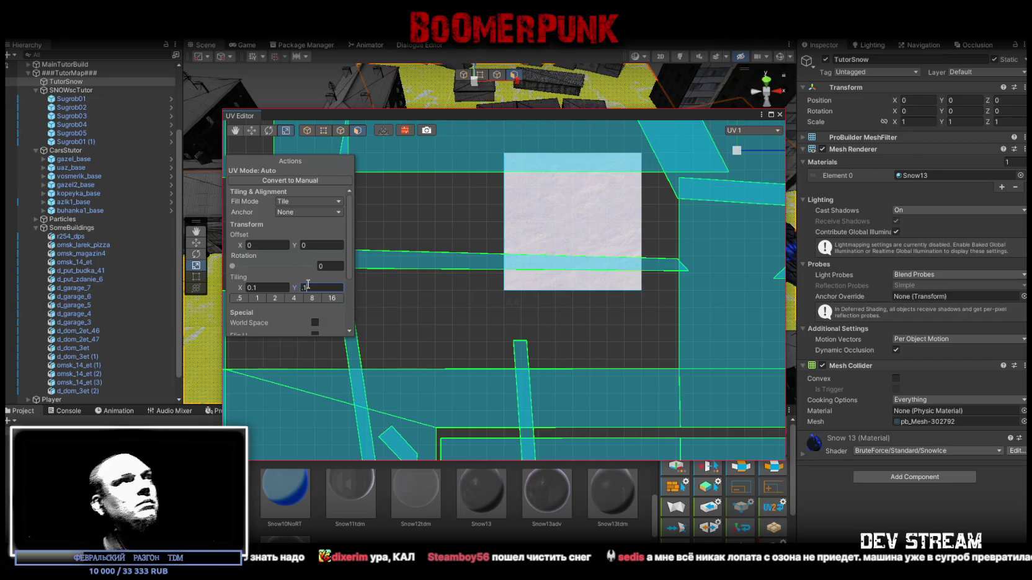
click(780, 115)
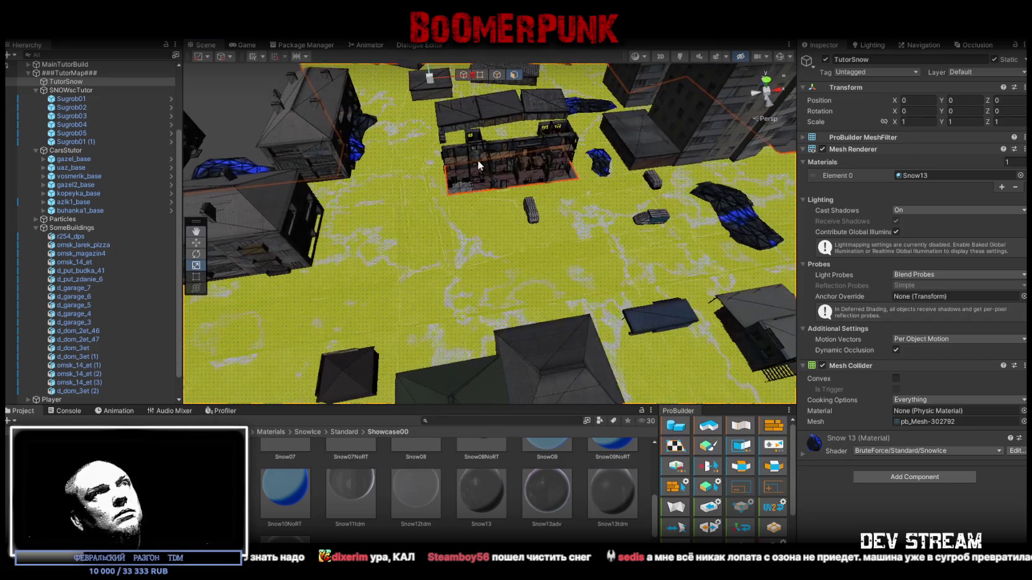
click(464, 75)
mouse_move(472, 124)
mouse_down()
mouse_move(502, 188)
mouse_move(602, 156)
mouse_move(625, 160)
mouse_up()
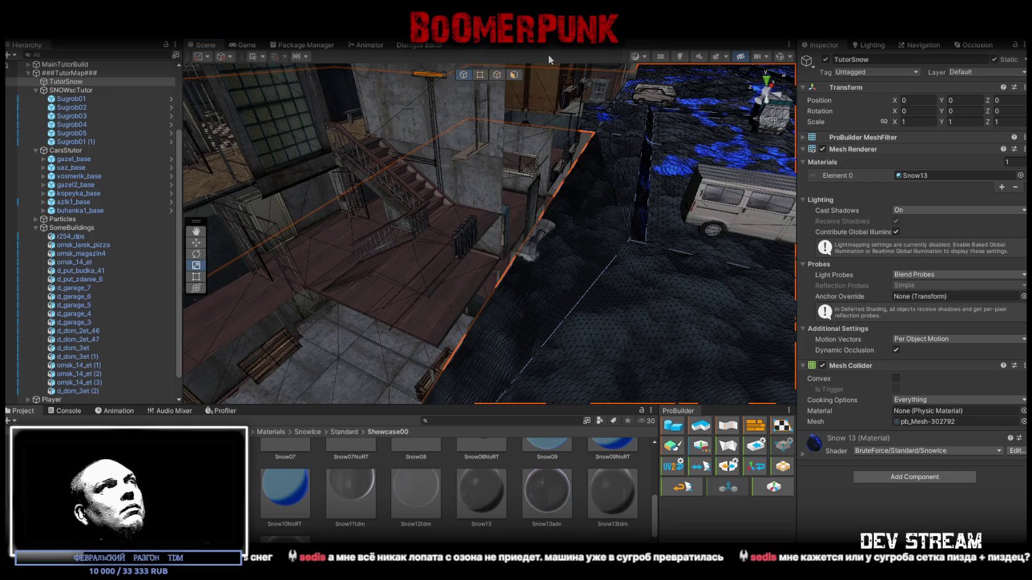
- Play-test the level in a maximized Game view, walking the player around, then stop playing
click(29, 73)
key(f)
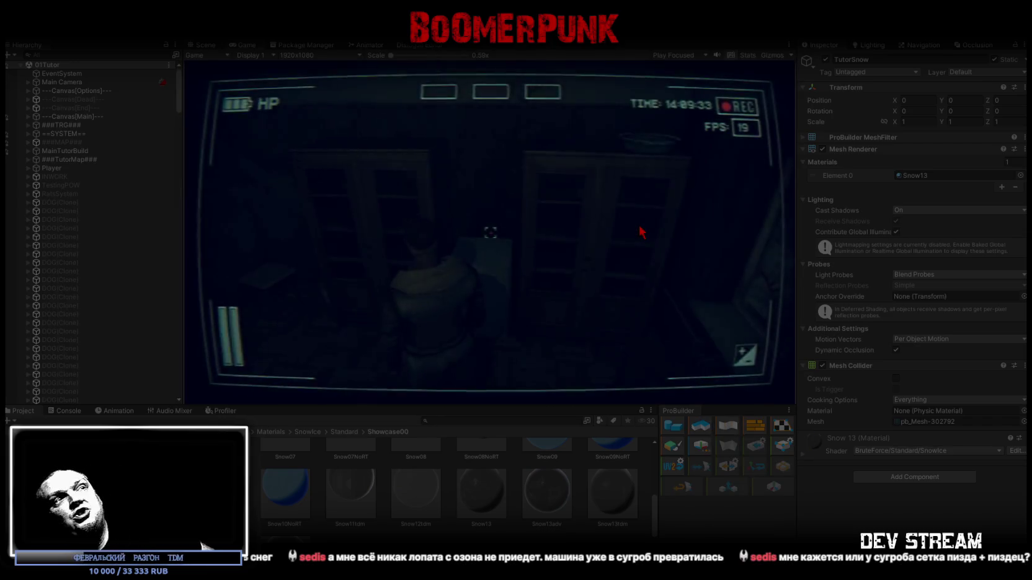
double_click(242, 44)
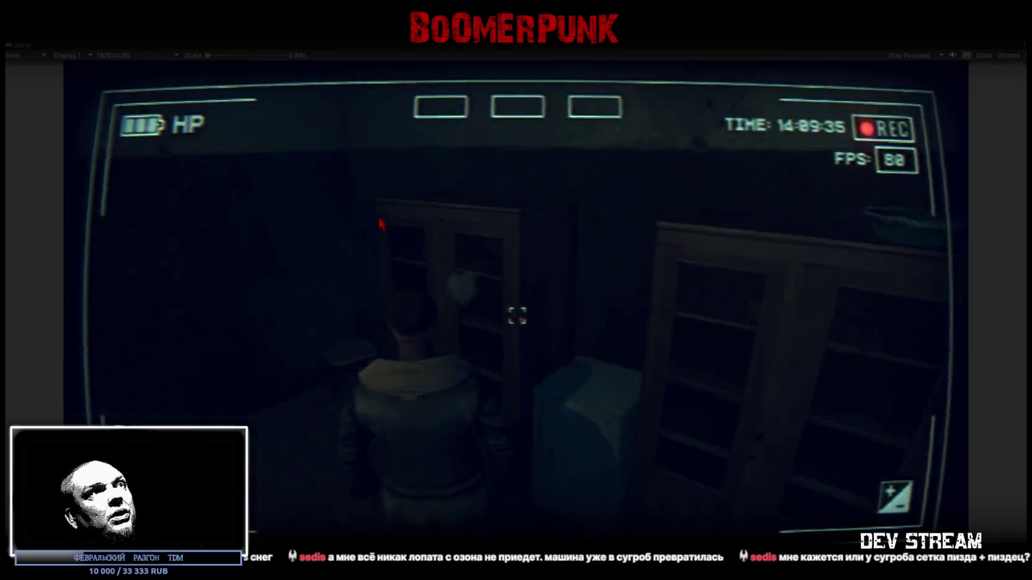
key(w)
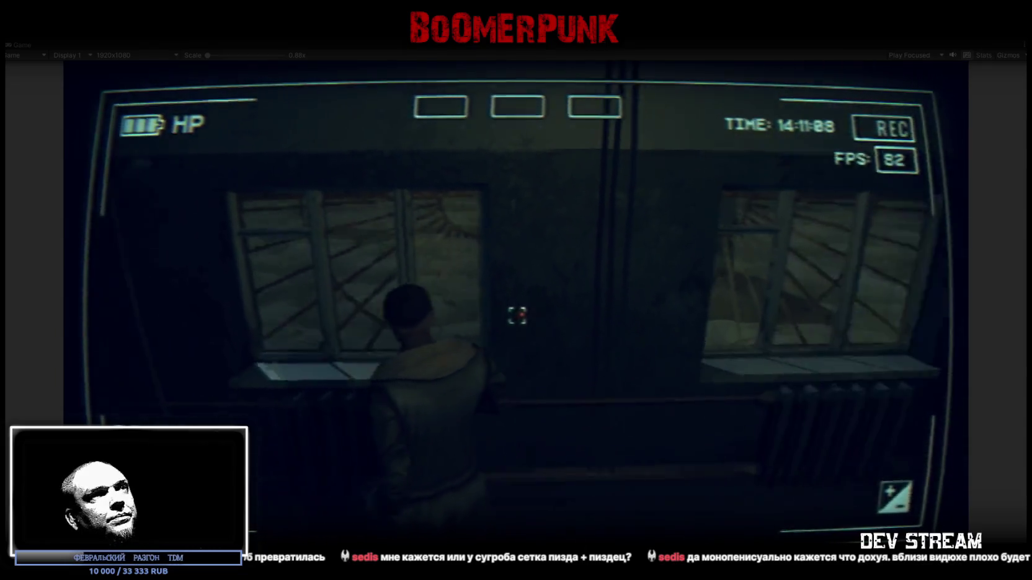
key(Escape)
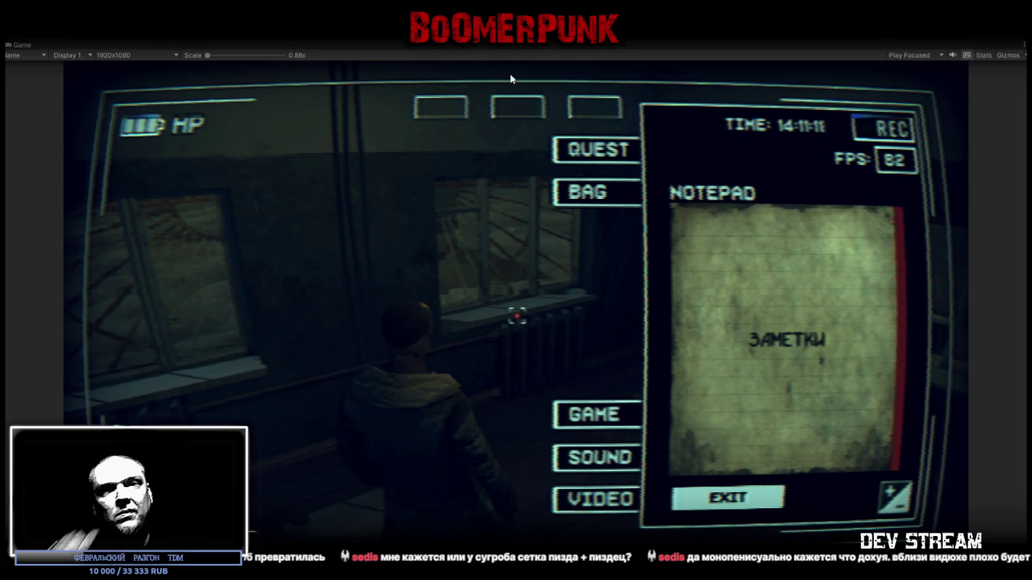
key(ctrl+p)
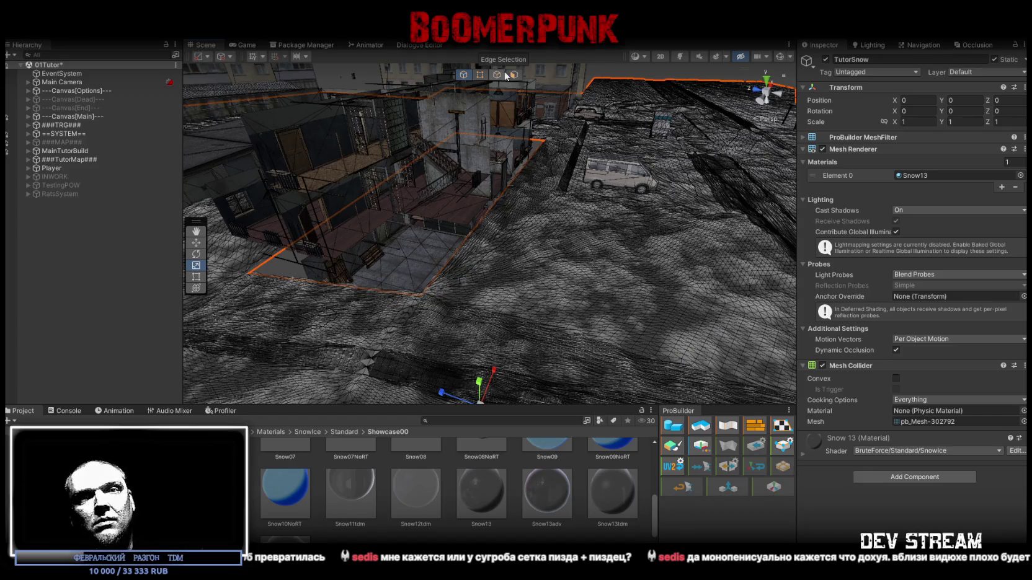
- Fly over the snow toward the buildings and select the gazel_base white van
mouse_move(520, 218)
mouse_down()
mouse_move(578, 249)
mouse_move(587, 242)
mouse_move(577, 278)
mouse_move(575, 263)
mouse_move(609, 254)
mouse_move(637, 209)
mouse_up()
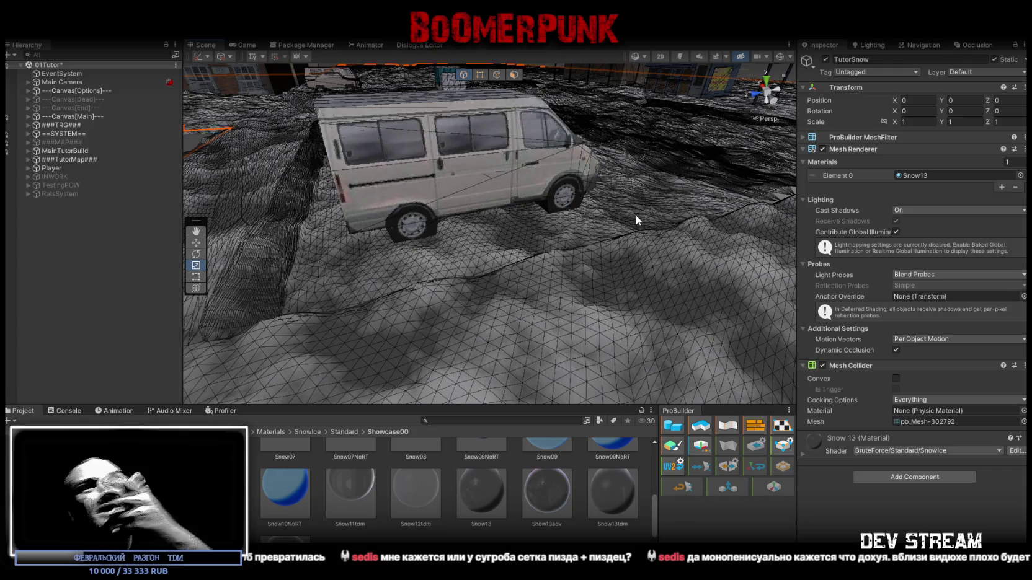
mouse_move(638, 220)
mouse_down()
mouse_move(715, 174)
mouse_move(509, 180)
mouse_move(406, 161)
mouse_move(391, 171)
mouse_move(503, 299)
mouse_move(443, 178)
mouse_move(465, 177)
mouse_move(415, 230)
mouse_move(426, 219)
mouse_move(593, 233)
mouse_move(942, 200)
mouse_up()
click(443, 178)
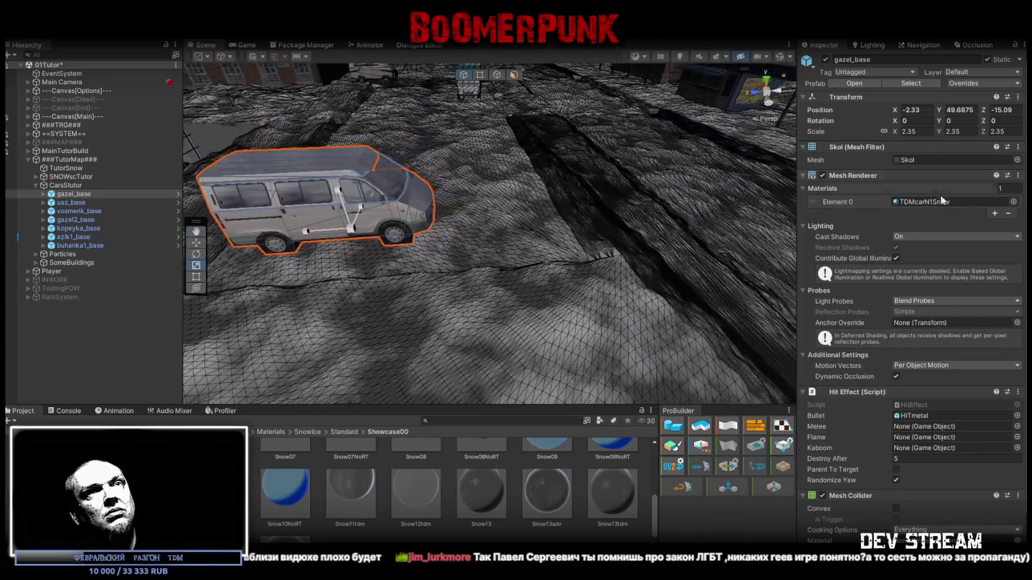
- Set gazel_base's Cast Shadows to Off and shift the van slightly across the snow
click(943, 237)
click(918, 245)
key(f)
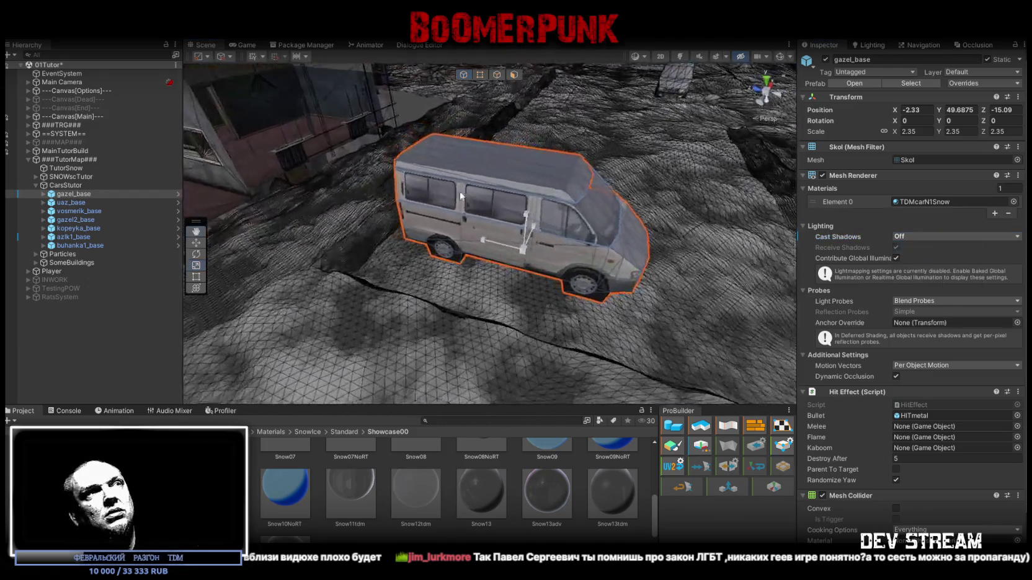
scroll(443, 208, up, 5)
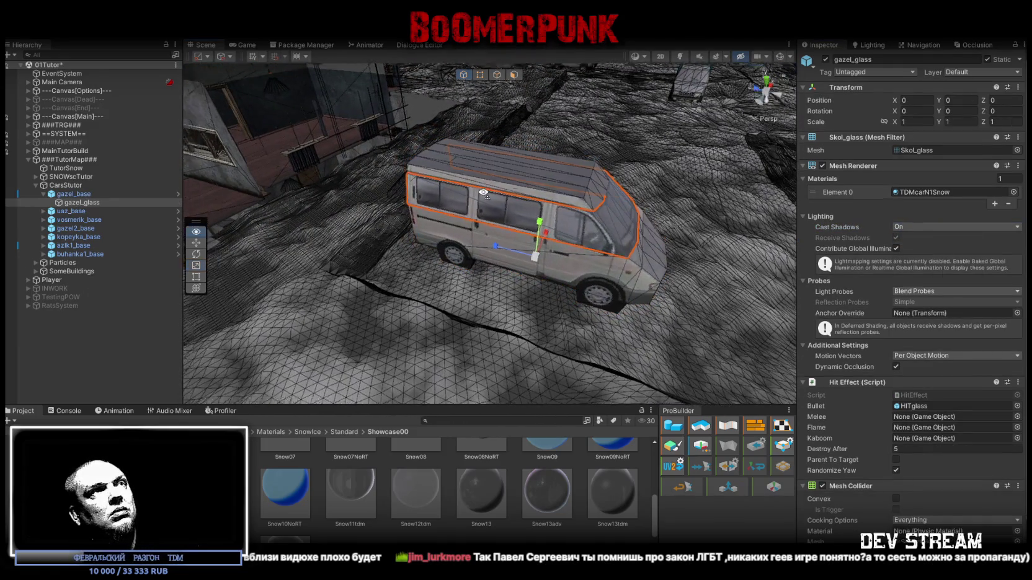
click(44, 194)
key(w)
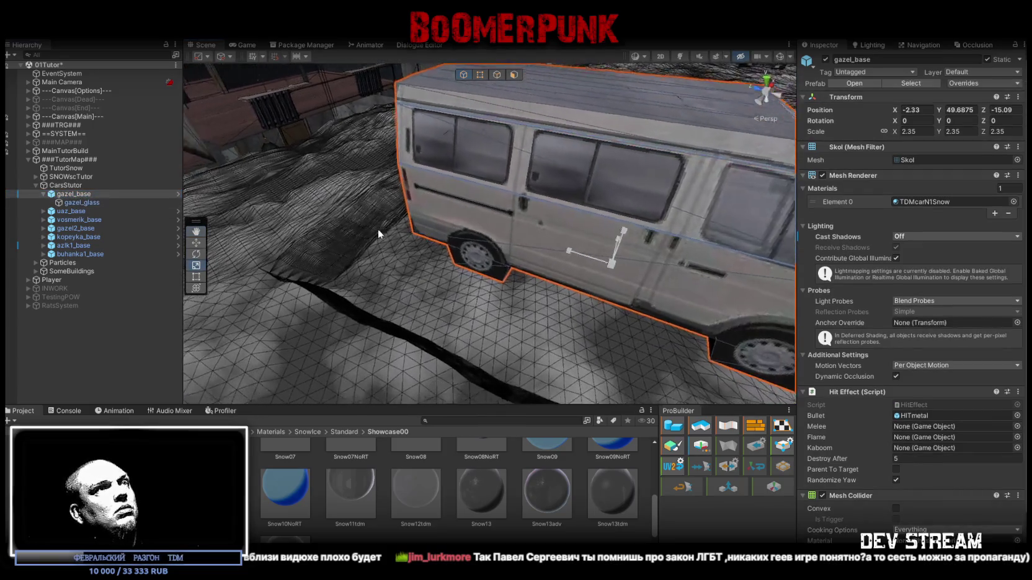
mouse_move(452, 262)
mouse_down()
mouse_move(381, 290)
mouse_move(526, 236)
mouse_move(498, 160)
mouse_move(145, 206)
mouse_up()
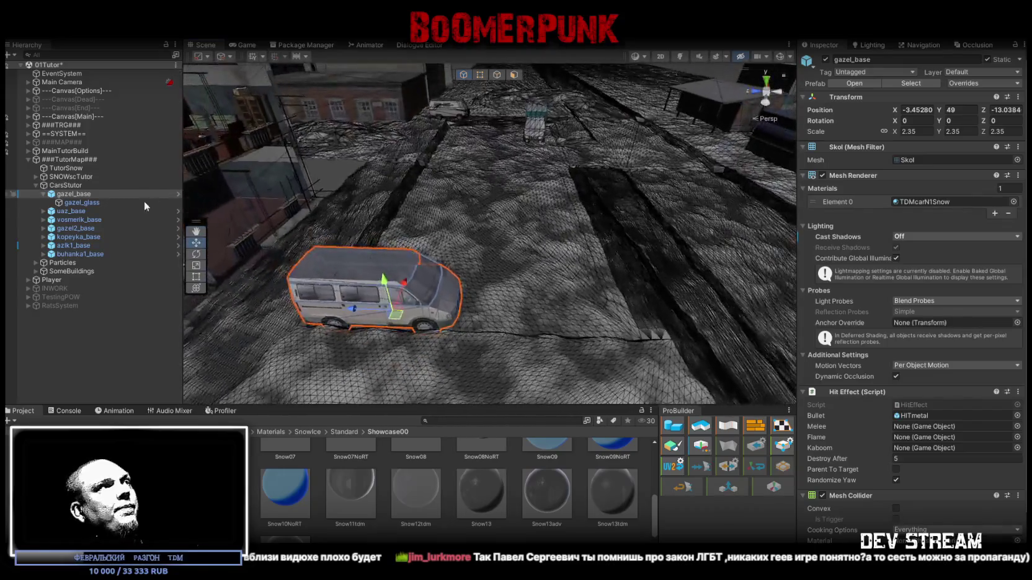
- Set Position Y to 49 for all cars in the CarsStutor group
shift+click(77, 245)
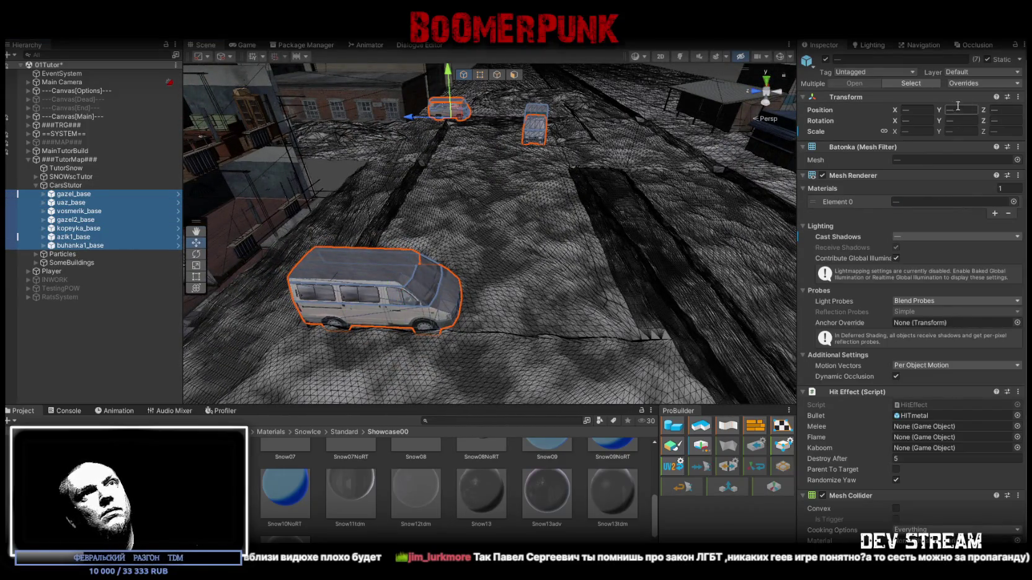
click(921, 112)
text(49)
key(Return)
- Frame the van from above and select the snow ground mesh
mouse_move(741, 227)
mouse_down()
mouse_move(588, 216)
mouse_move(547, 255)
mouse_up()
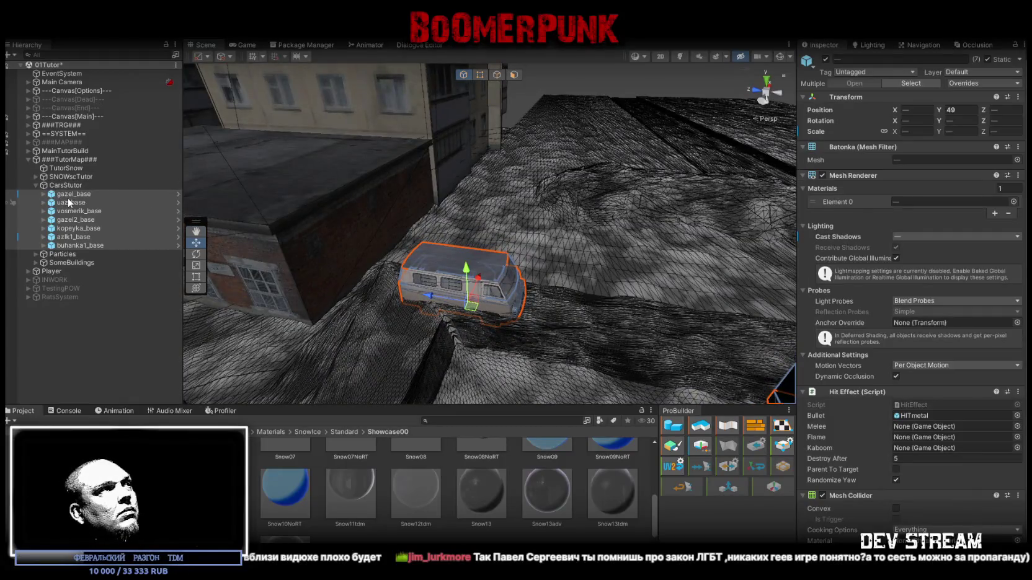
double_click(68, 196)
mouse_move(439, 243)
mouse_down()
mouse_move(389, 301)
mouse_move(706, 191)
mouse_move(558, 205)
mouse_up()
click(521, 208)
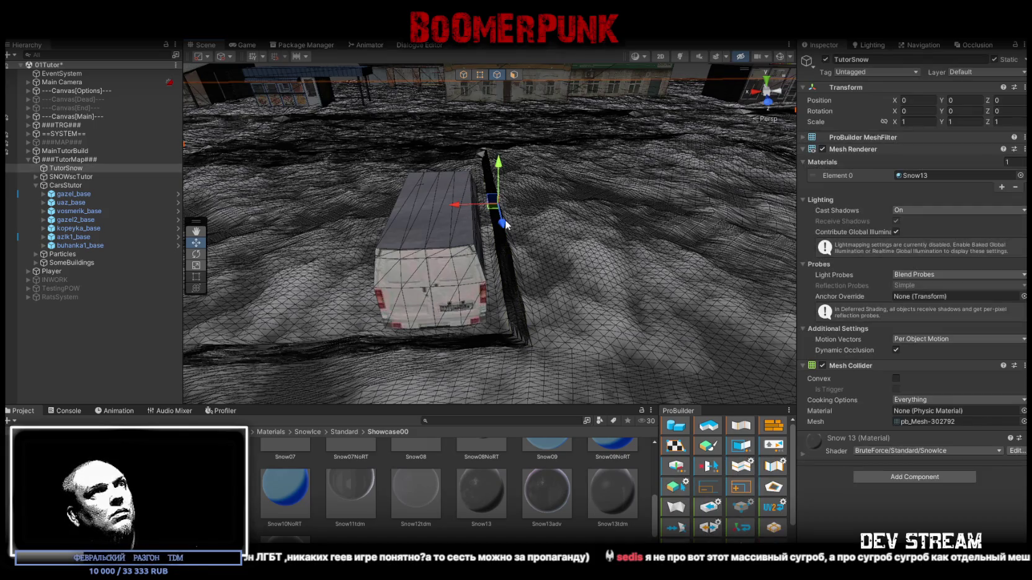
- Drag a TutorSnow ridge edge along X, then scale selected vertices wider in Vertex mode
mouse_move(468, 212)
mouse_down()
mouse_move(491, 212)
mouse_move(421, 206)
mouse_move(479, 99)
mouse_up()
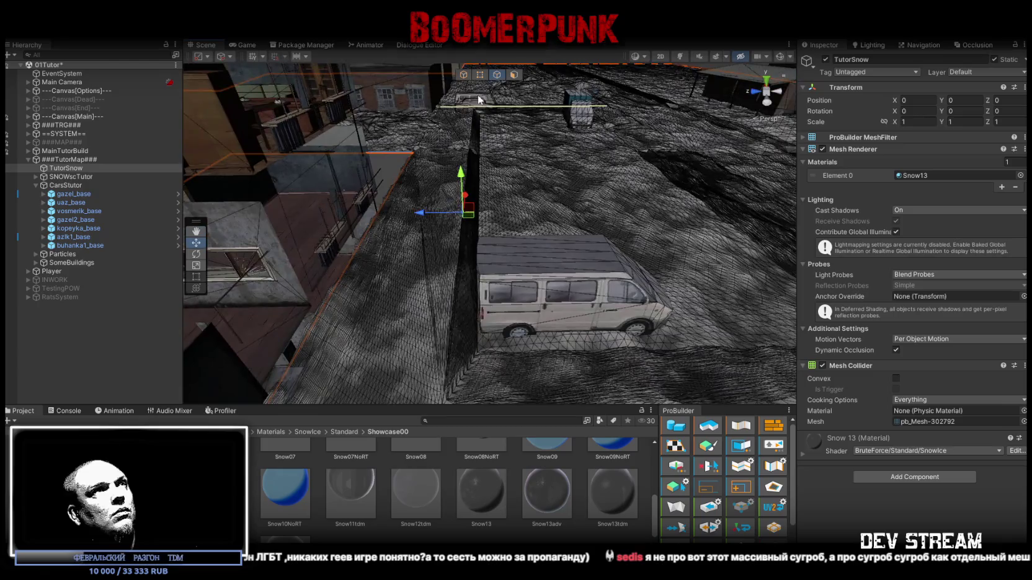
click(481, 76)
key(r)
mouse_move(409, 225)
mouse_down()
mouse_move(400, 227)
mouse_move(572, 213)
mouse_up()
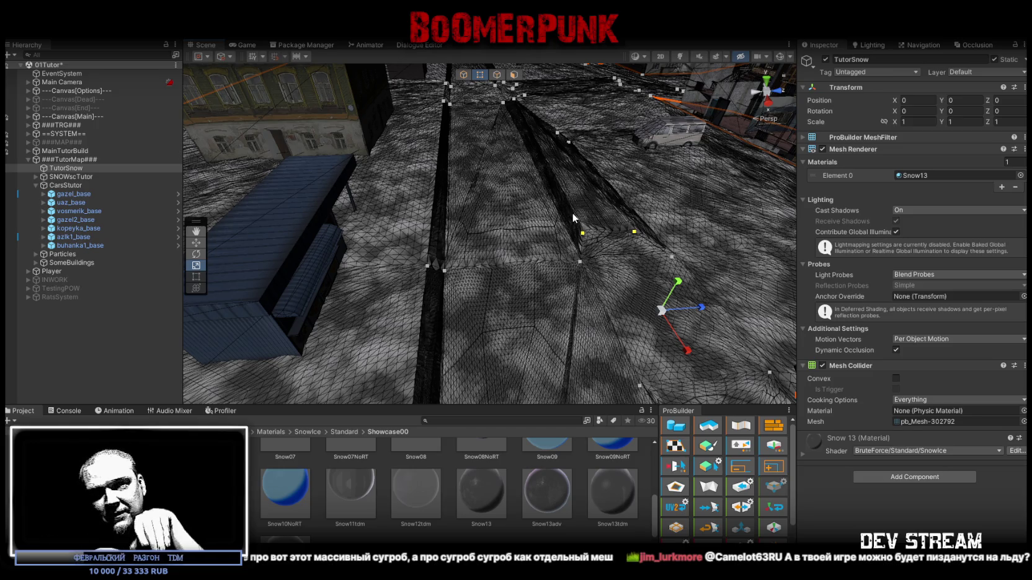
- Select and nudge TutorSnow vertices at the trench corner near the truck and snow wall
mouse_move(571, 212)
mouse_down()
mouse_move(535, 192)
mouse_move(592, 217)
mouse_move(628, 212)
mouse_move(436, 209)
mouse_up()
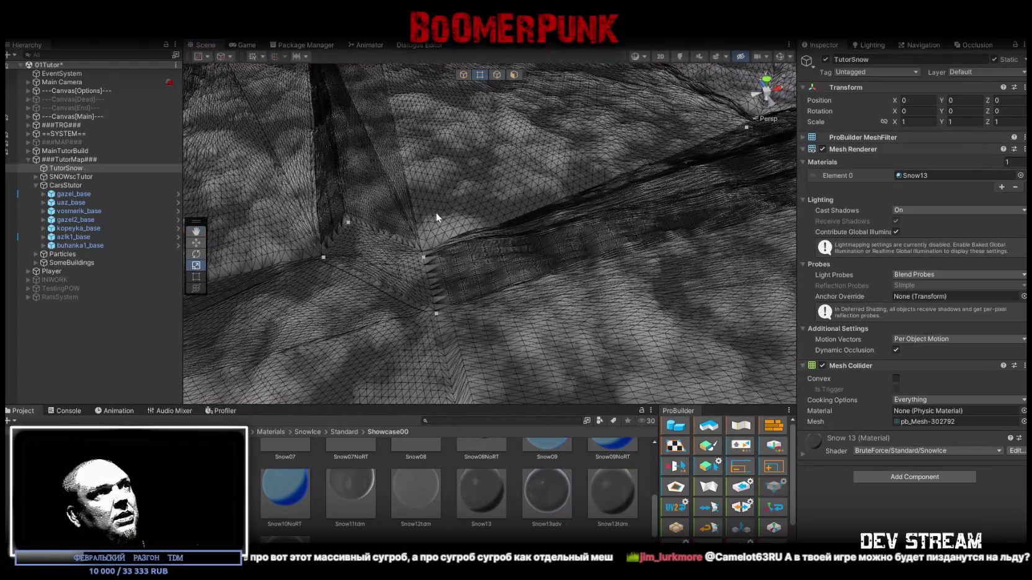
click(426, 256)
mouse_move(427, 256)
mouse_down()
mouse_move(482, 227)
mouse_move(456, 295)
mouse_up()
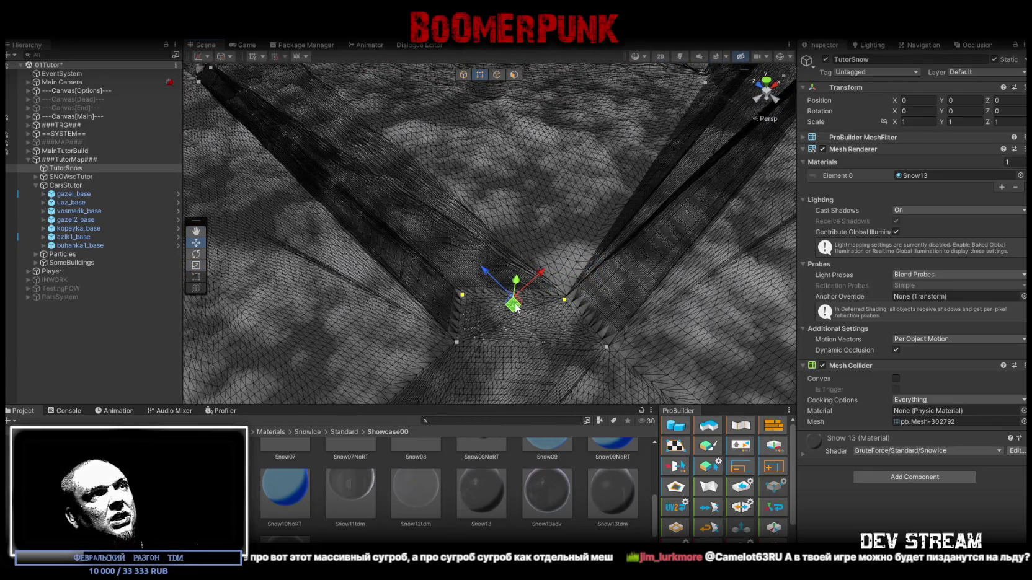
mouse_move(513, 304)
mouse_down()
mouse_move(655, 199)
mouse_move(556, 244)
mouse_move(495, 243)
mouse_up()
mouse_move(555, 209)
alt+mouse_down()
mouse_move(536, 222)
mouse_move(526, 259)
mouse_move(508, 252)
mouse_move(551, 269)
mouse_move(535, 279)
mouse_move(495, 283)
mouse_move(555, 229)
mouse_move(294, 304)
mouse_move(311, 279)
mouse_move(493, 278)
mouse_move(570, 300)
alt+mouse_up()
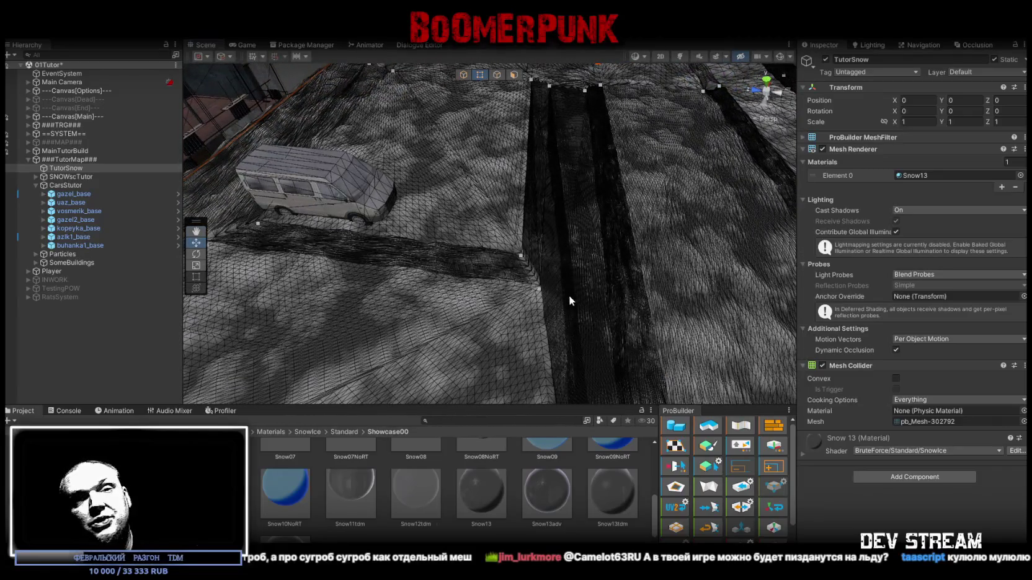
mouse_move(515, 248)
mouse_down()
mouse_move(540, 290)
mouse_move(481, 282)
mouse_move(509, 284)
mouse_up()
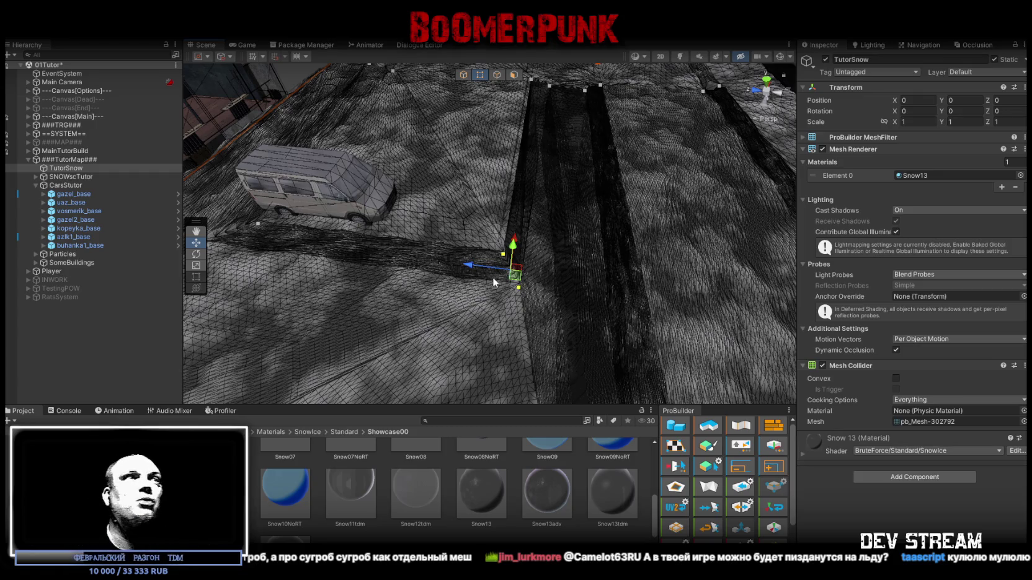
mouse_move(568, 251)
mouse_down()
mouse_move(557, 197)
mouse_move(619, 276)
mouse_move(515, 265)
mouse_up()
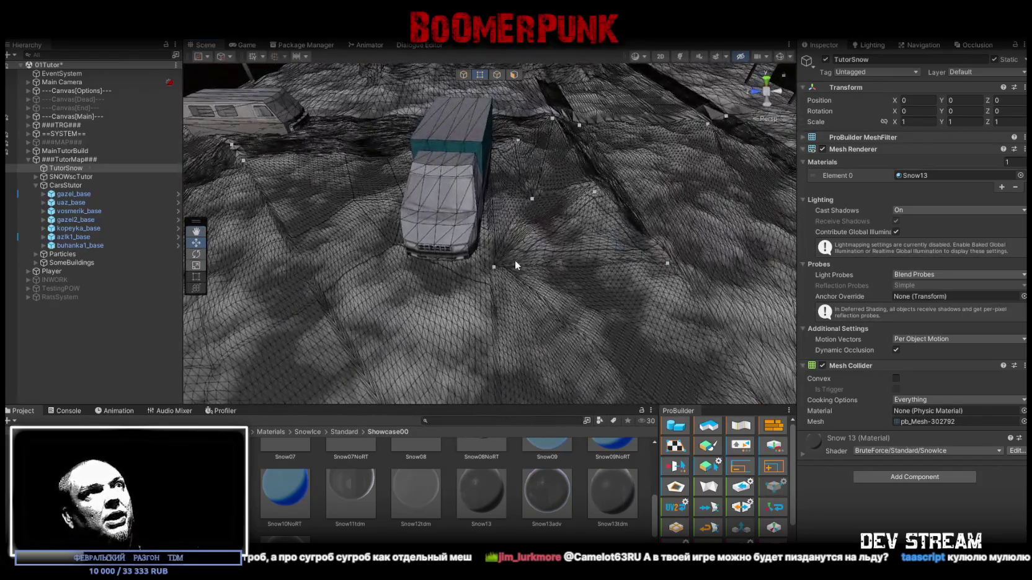
drag(549, 231, 368, 216)
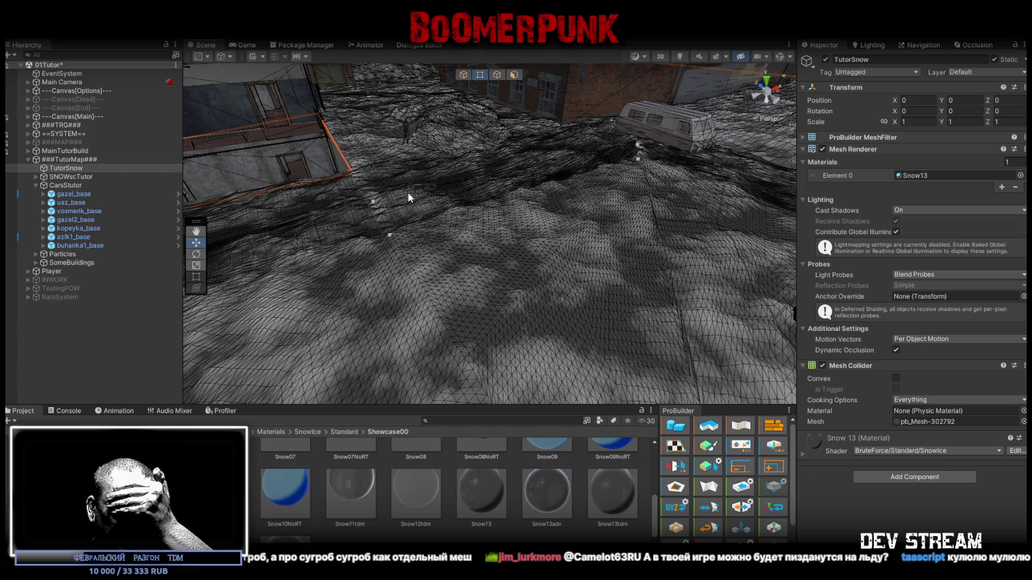
mouse_move(510, 189)
mouse_down()
mouse_move(725, 213)
mouse_move(434, 237)
mouse_move(447, 211)
mouse_move(527, 220)
mouse_move(425, 243)
mouse_move(552, 239)
mouse_move(547, 248)
mouse_move(593, 210)
mouse_move(527, 155)
mouse_up()
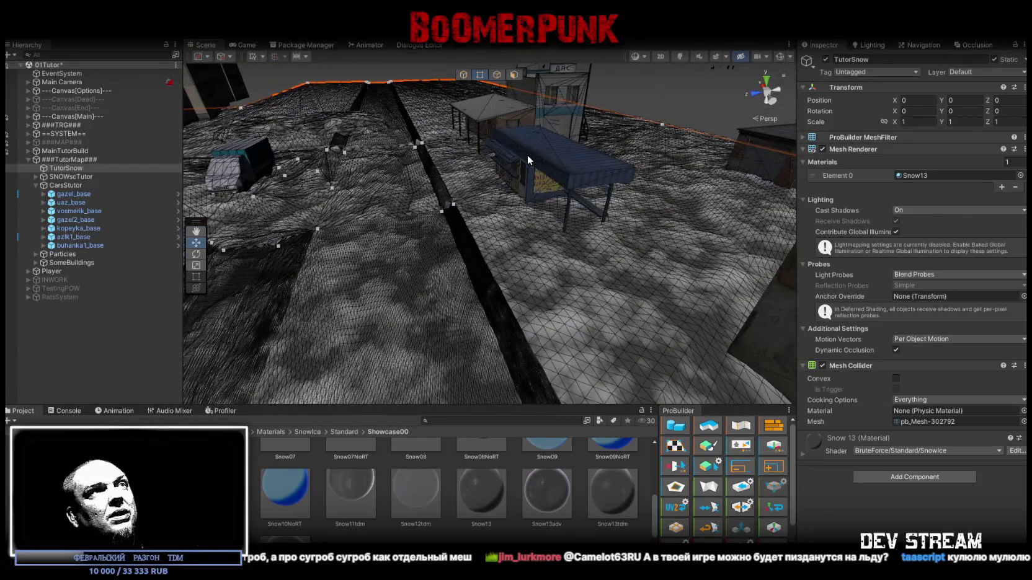
- Nudge the omsk_magazin4 kiosk along the street to about 13.72, 49.44, -41.69
click(532, 178)
click(463, 76)
drag(507, 178, 484, 183)
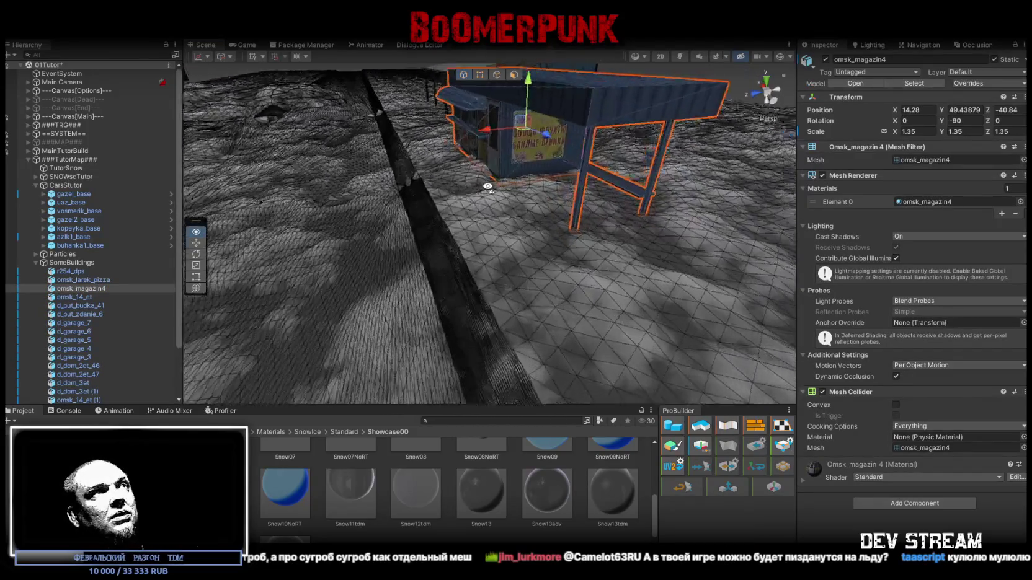
click(499, 78)
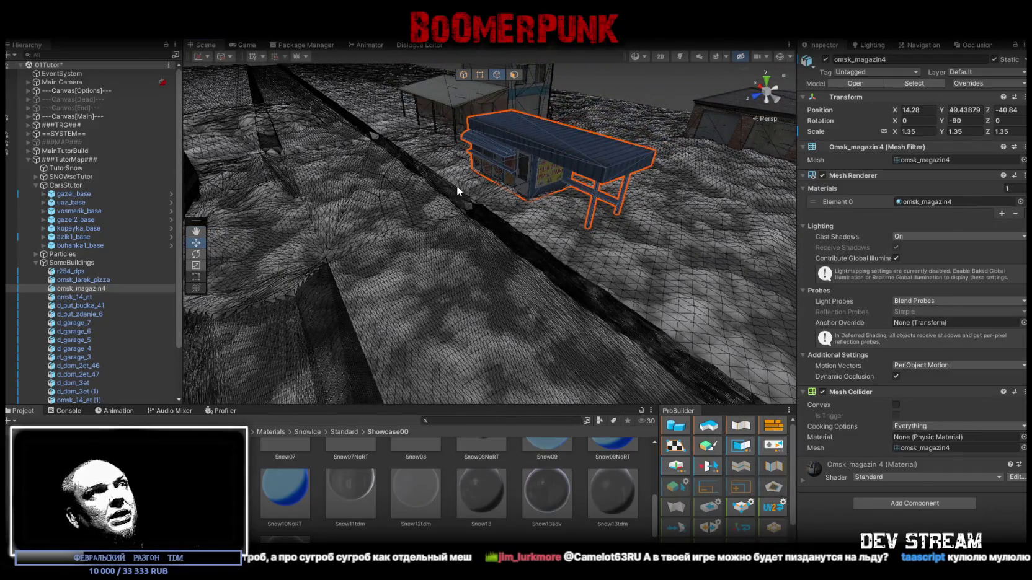
click(456, 186)
mouse_move(421, 168)
mouse_down()
mouse_move(580, 229)
mouse_move(585, 285)
mouse_move(471, 130)
mouse_up()
click(574, 245)
key(f)
mouse_move(409, 277)
mouse_down()
mouse_move(558, 202)
mouse_move(516, 254)
mouse_up()
click(516, 254)
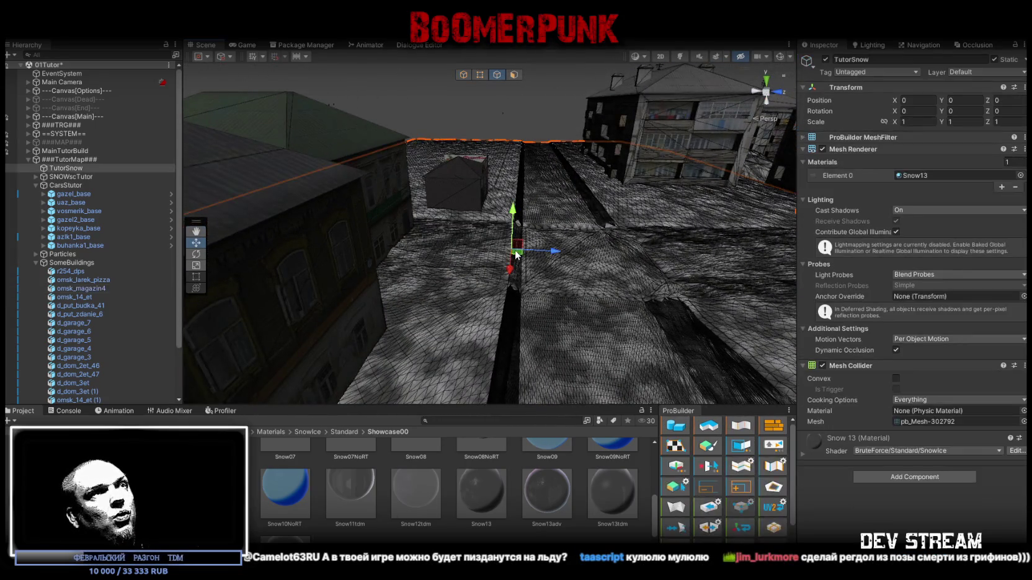
- Swap TutorSnow's Snow13 material for the pink Wall_09_2sided, after briefly trying Wall_12
scroll(516, 254, up, 5)
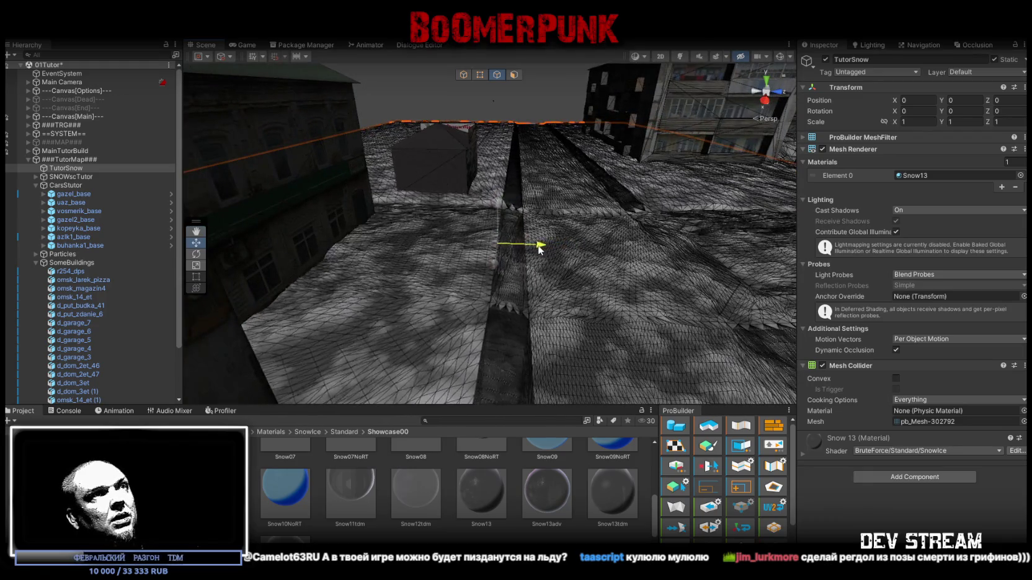
mouse_move(584, 247)
mouse_down()
mouse_move(733, 303)
mouse_move(769, 285)
mouse_up()
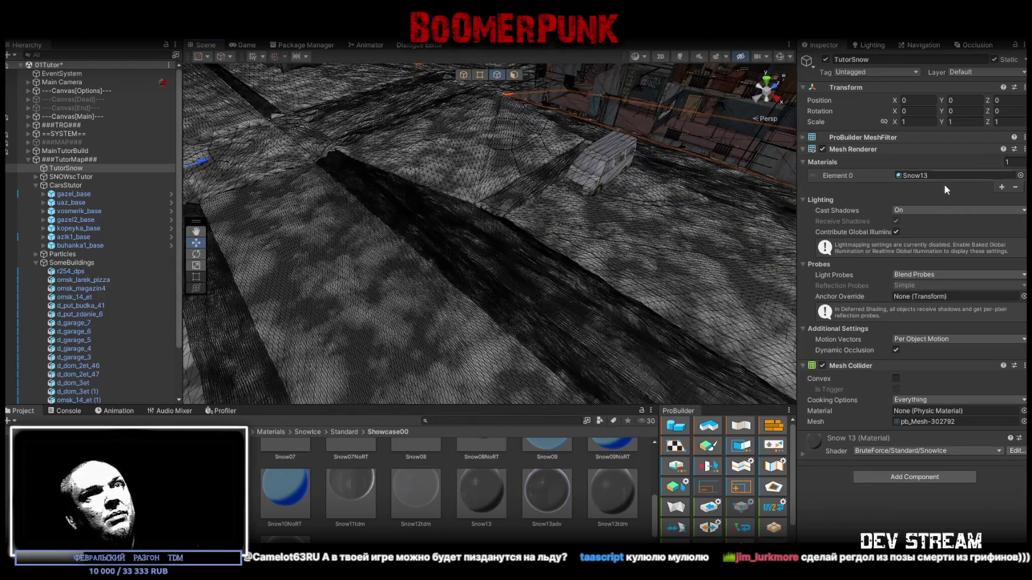
click(1020, 175)
scroll(852, 252, down, 3)
double_click(918, 263)
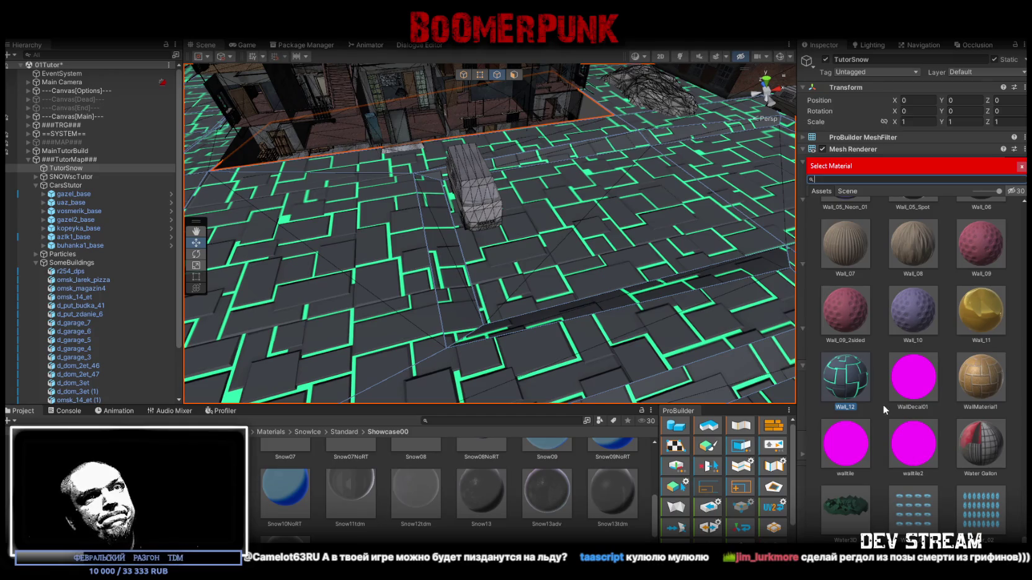
double_click(842, 319)
mouse_move(535, 300)
mouse_down()
mouse_move(536, 277)
mouse_move(537, 288)
mouse_move(599, 311)
mouse_move(602, 284)
mouse_up()
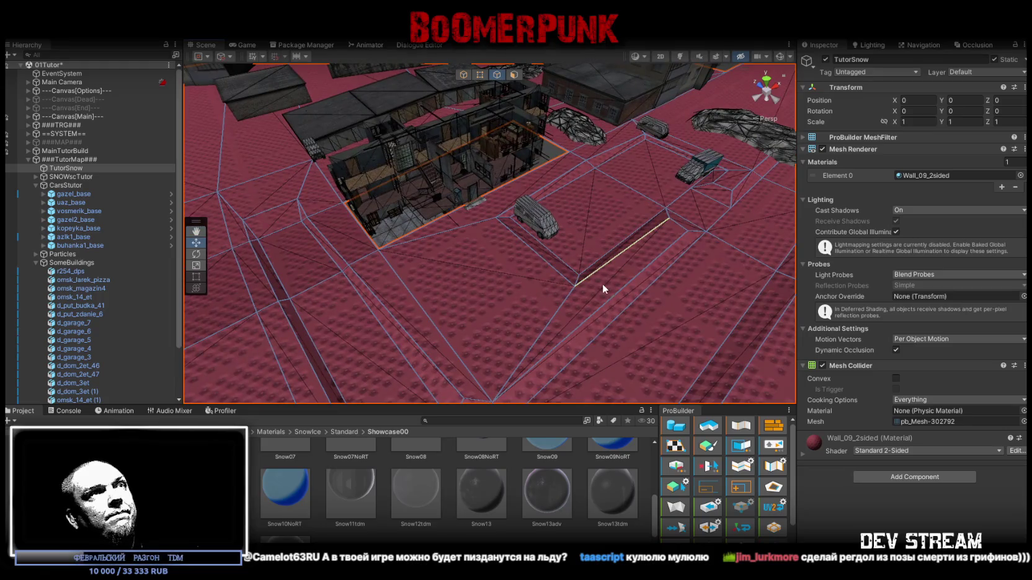
click(470, 80)
drag(462, 81, 403, 209)
click(403, 210)
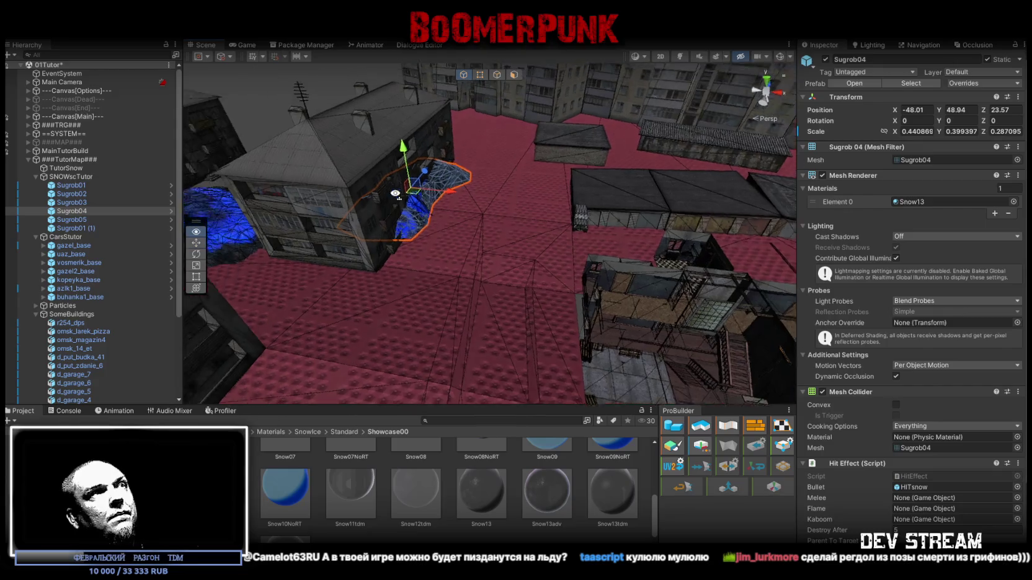
- Move the Sugrob04 drift along the ground, then shift d_garage_3 to a new spot
mouse_move(389, 189)
mouse_down()
mouse_move(435, 205)
mouse_move(187, 163)
mouse_move(745, 174)
mouse_move(520, 182)
mouse_move(494, 147)
mouse_move(534, 154)
mouse_move(468, 189)
mouse_move(521, 216)
mouse_up()
click(535, 153)
key(f)
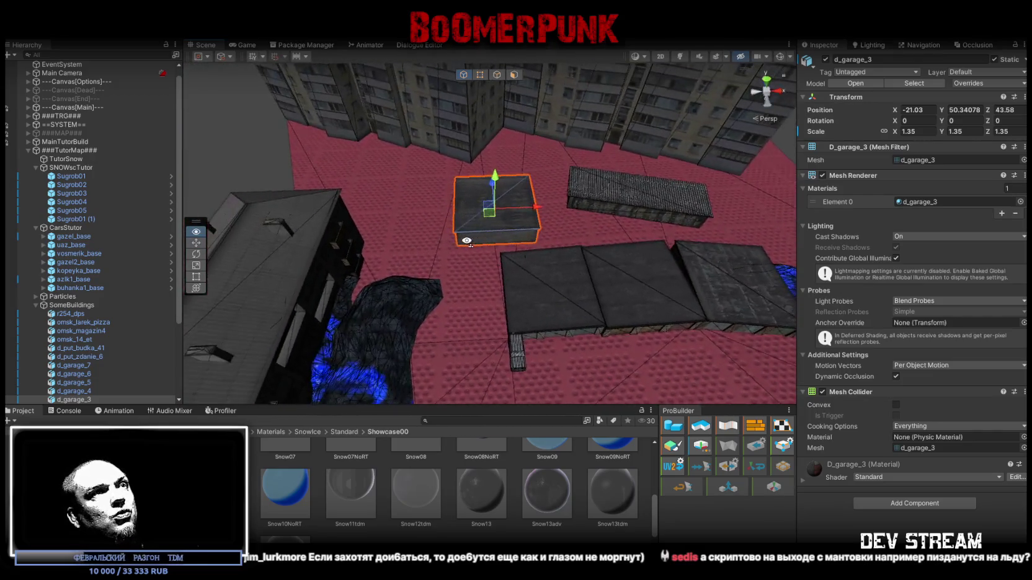
drag(478, 232, 488, 276)
scroll(487, 276, up, 5)
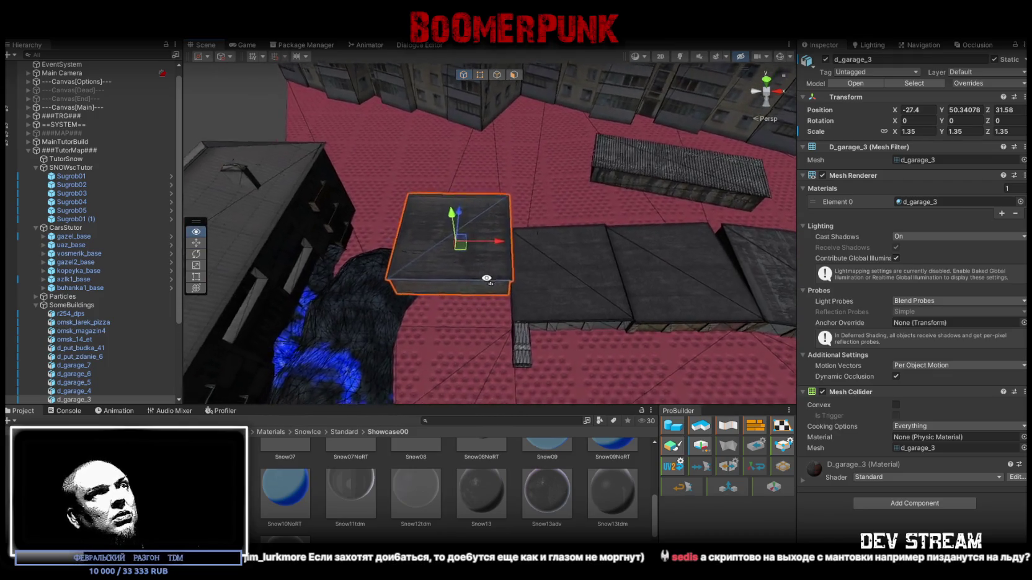
- Rotate d_garage_3 90° on Y and slide it in line with its neighbours
key(e)
mouse_move(420, 264)
mouse_down()
mouse_move(300, 288)
mouse_move(486, 230)
mouse_move(484, 288)
mouse_up()
key(w)
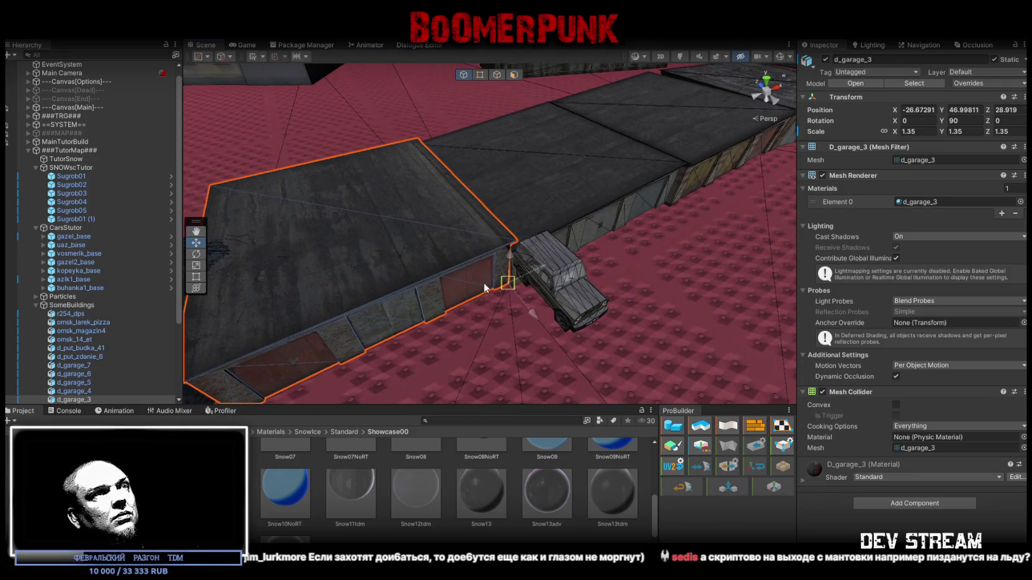
key(f)
drag(461, 252, 470, 226)
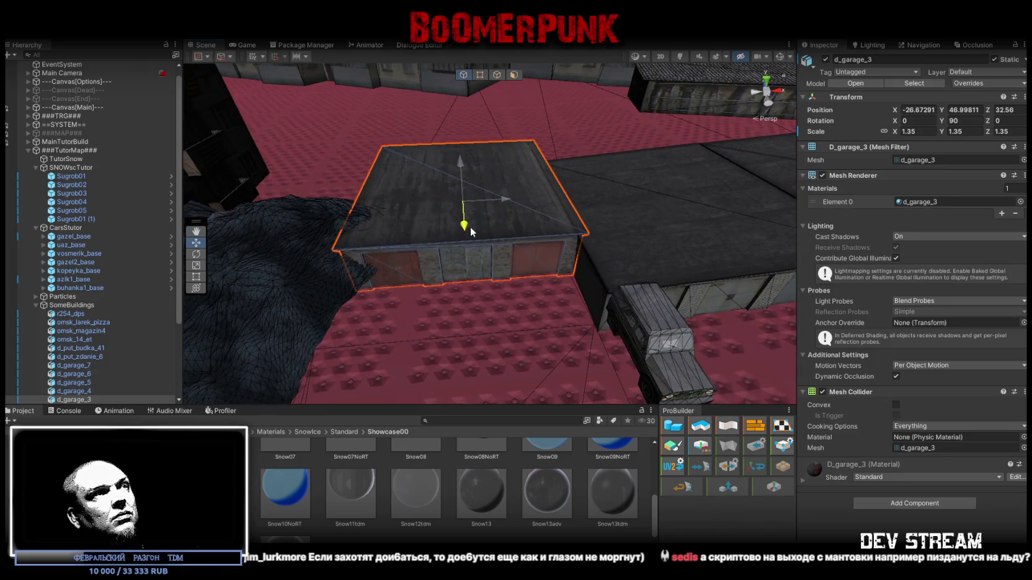
mouse_move(486, 265)
mouse_down()
mouse_move(667, 217)
mouse_move(851, 229)
mouse_move(695, 250)
mouse_move(589, 235)
mouse_up()
click(667, 218)
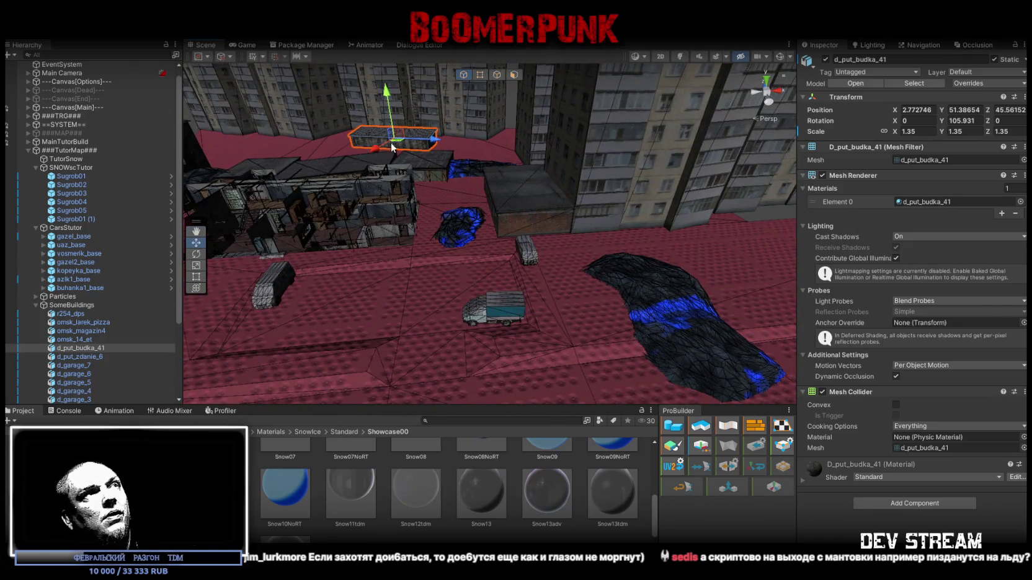
- Move the d_put_budka_41 shed to the right side of the yard
mouse_move(483, 185)
mouse_down()
mouse_move(687, 280)
mouse_move(573, 296)
mouse_move(907, 283)
mouse_move(847, 302)
mouse_move(803, 279)
mouse_move(593, 242)
mouse_move(645, 260)
mouse_move(617, 337)
mouse_up()
key(w)
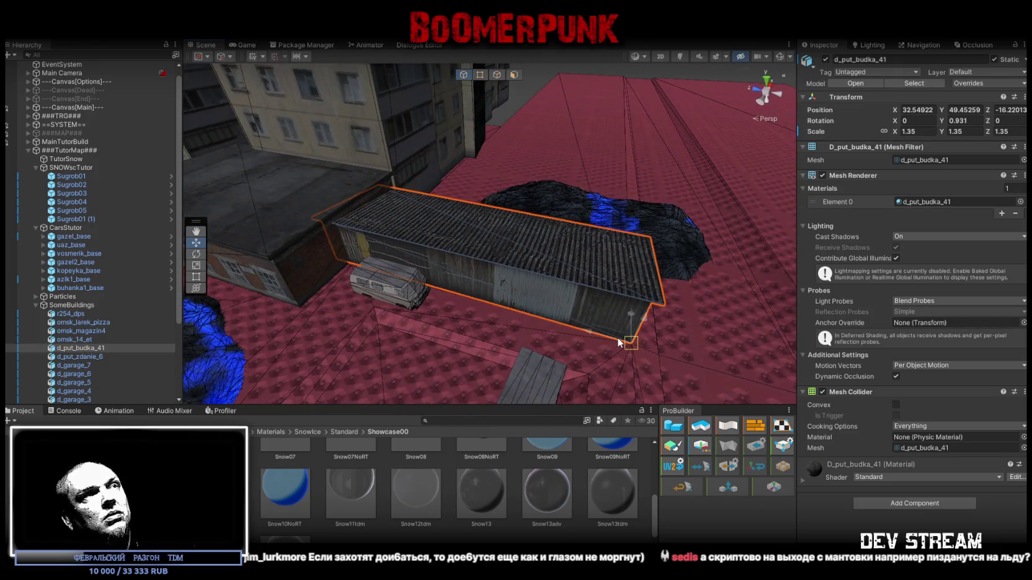
mouse_move(450, 245)
mouse_down()
mouse_move(351, 211)
mouse_move(574, 164)
mouse_move(422, 180)
mouse_move(469, 292)
mouse_up()
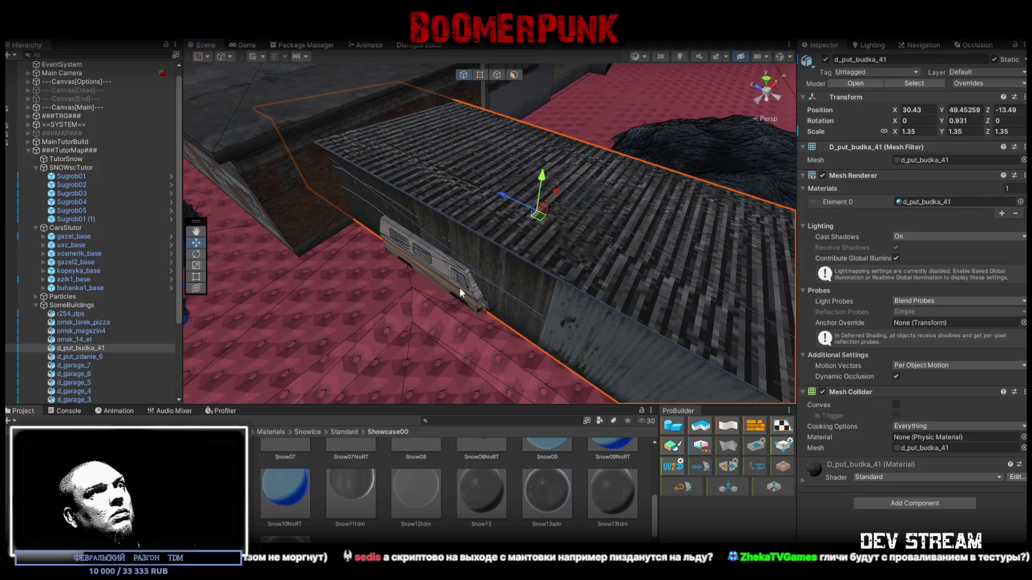
click(459, 287)
key(f)
- Bring the vosmerik car into the foreground, nudge it, and set its Y to 49
click(77, 237)
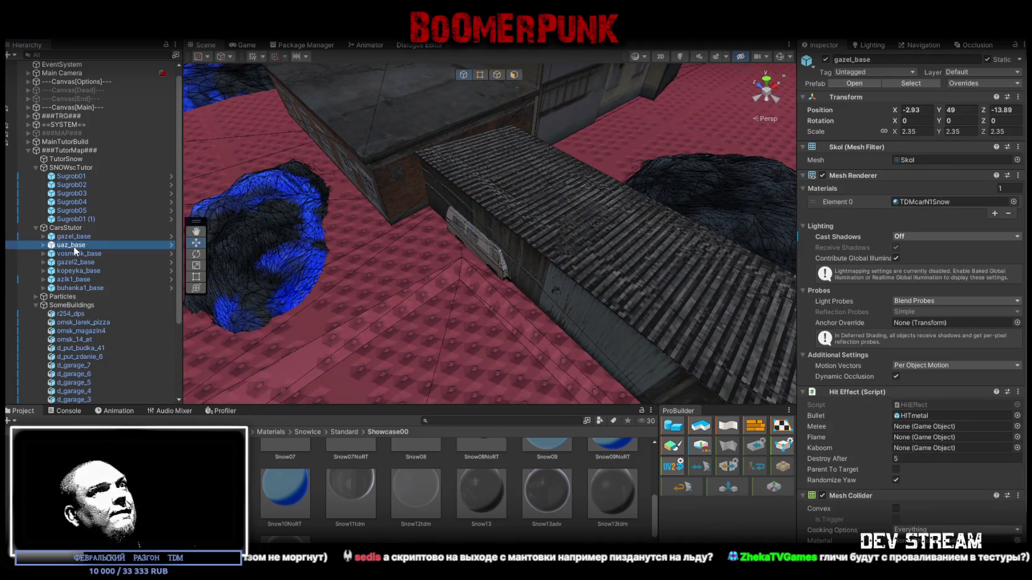
click(79, 260)
drag(602, 277, 536, 257)
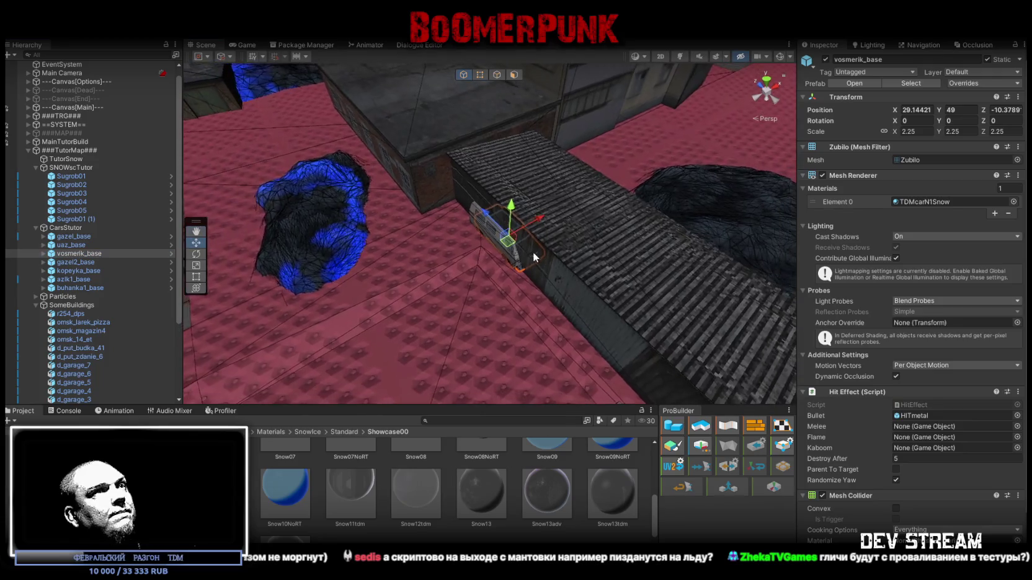
mouse_move(445, 352)
mouse_down()
mouse_move(740, 258)
mouse_move(737, 270)
mouse_move(659, 300)
mouse_move(330, 188)
mouse_move(377, 232)
mouse_move(626, 275)
mouse_move(631, 262)
mouse_move(646, 266)
mouse_move(502, 265)
mouse_up()
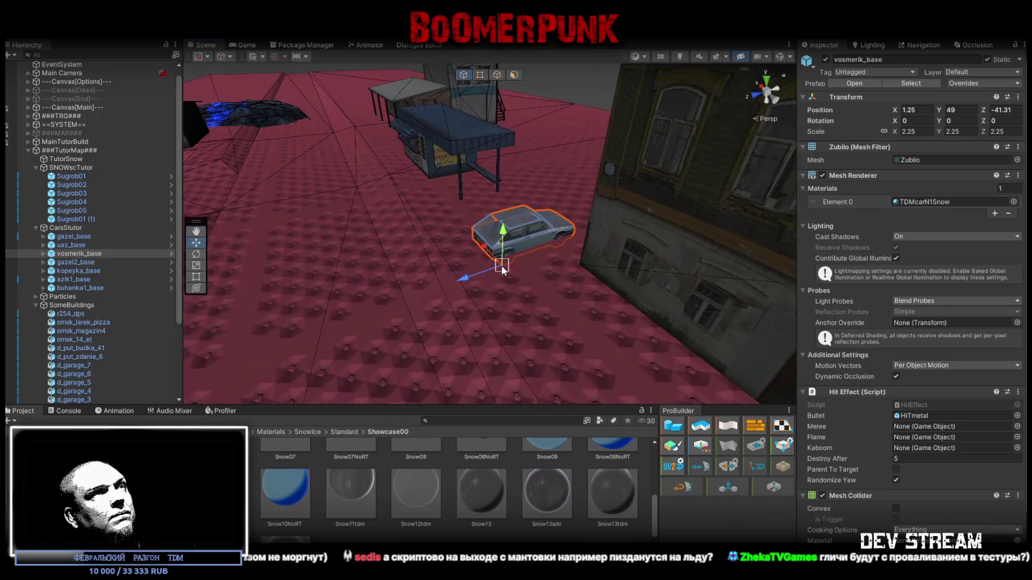
mouse_move(389, 166)
mouse_down()
mouse_move(570, 267)
mouse_move(517, 284)
mouse_move(663, 290)
mouse_up()
key(e)
key(w)
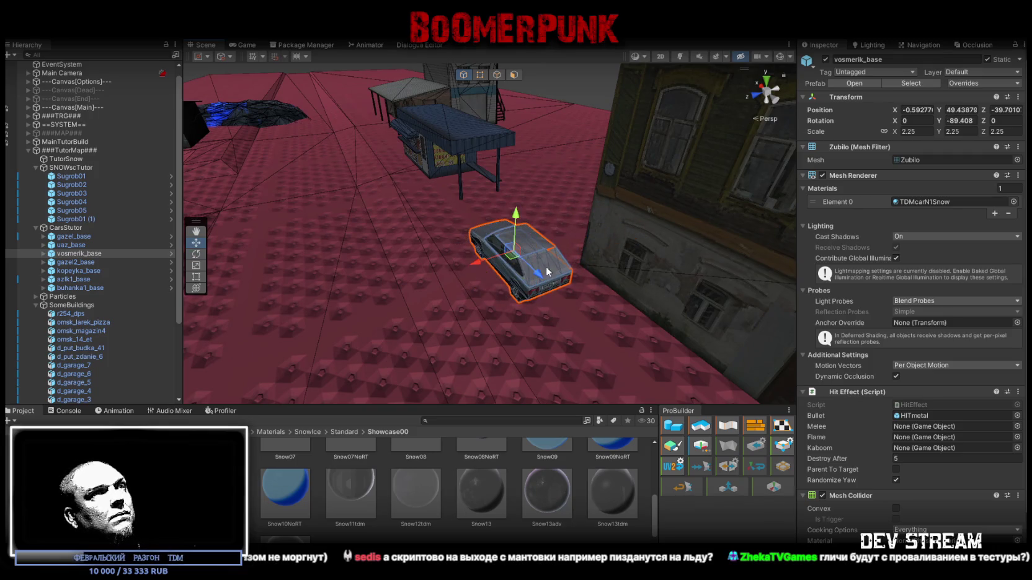
mouse_move(515, 262)
mouse_down()
mouse_move(466, 253)
mouse_move(481, 199)
mouse_move(501, 224)
mouse_up()
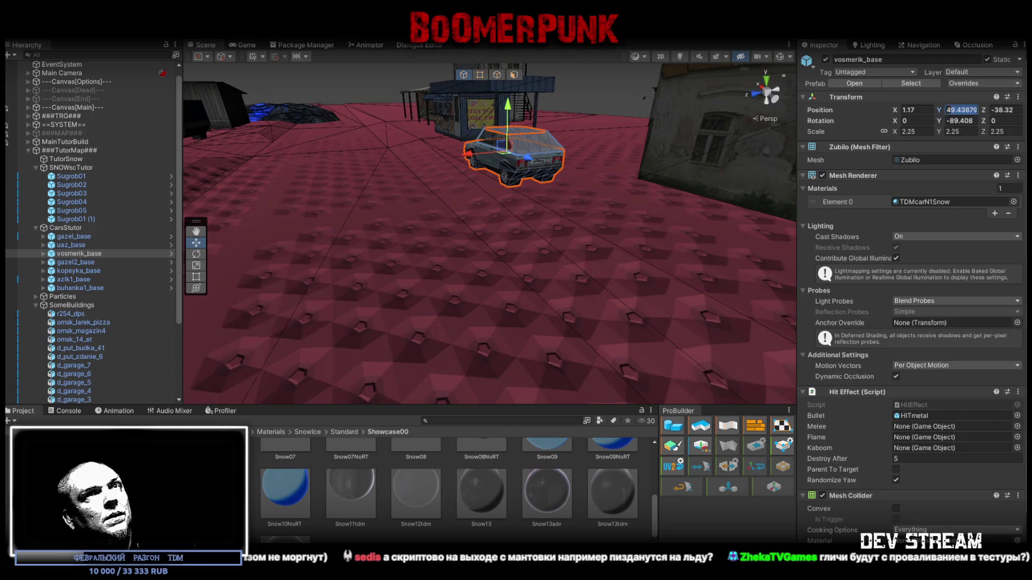
text(49)
key(Return)
mouse_move(471, 204)
mouse_down()
mouse_move(447, 205)
mouse_move(450, 217)
mouse_move(417, 225)
mouse_move(438, 199)
mouse_move(287, 258)
mouse_up()
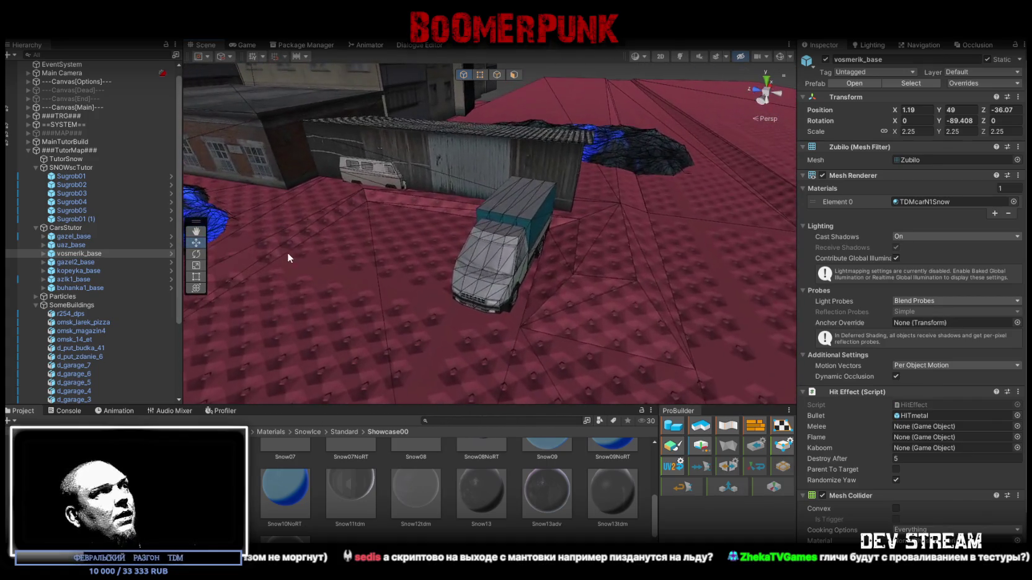
- Pull the kopeyka_base car out from behind the building into the middle of the yard
click(70, 263)
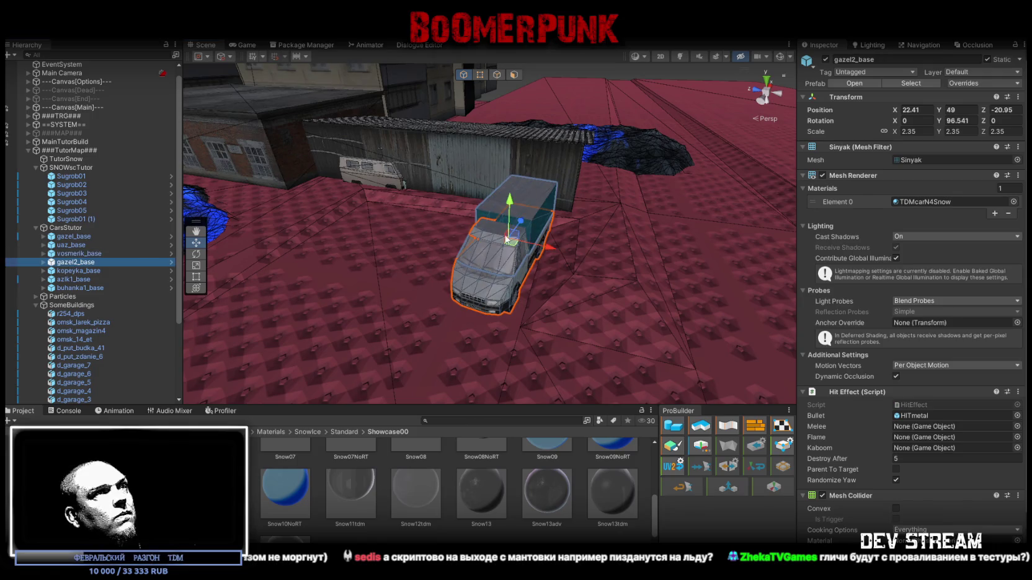
click(79, 246)
click(74, 239)
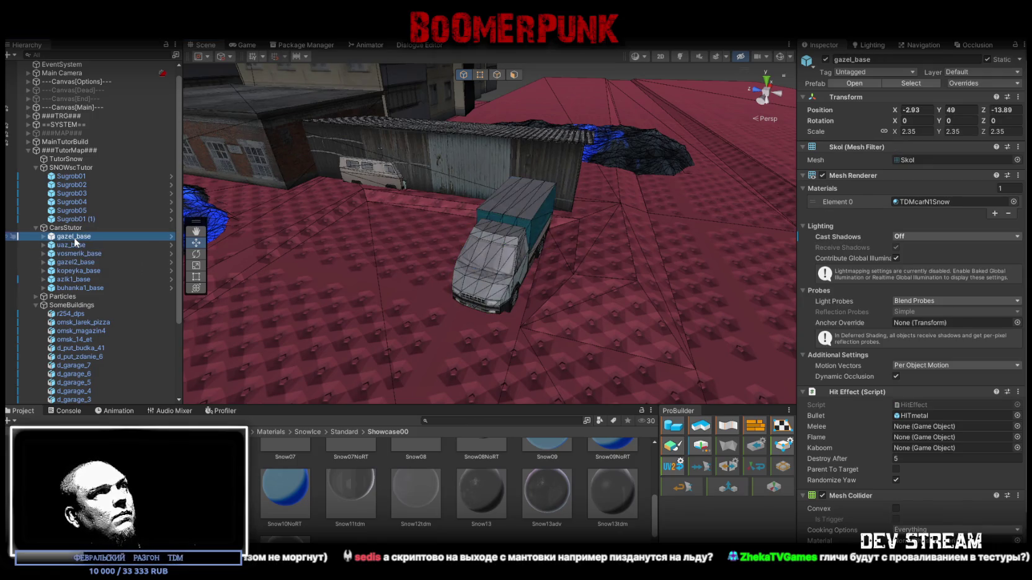
click(81, 246)
click(81, 255)
click(80, 263)
click(83, 271)
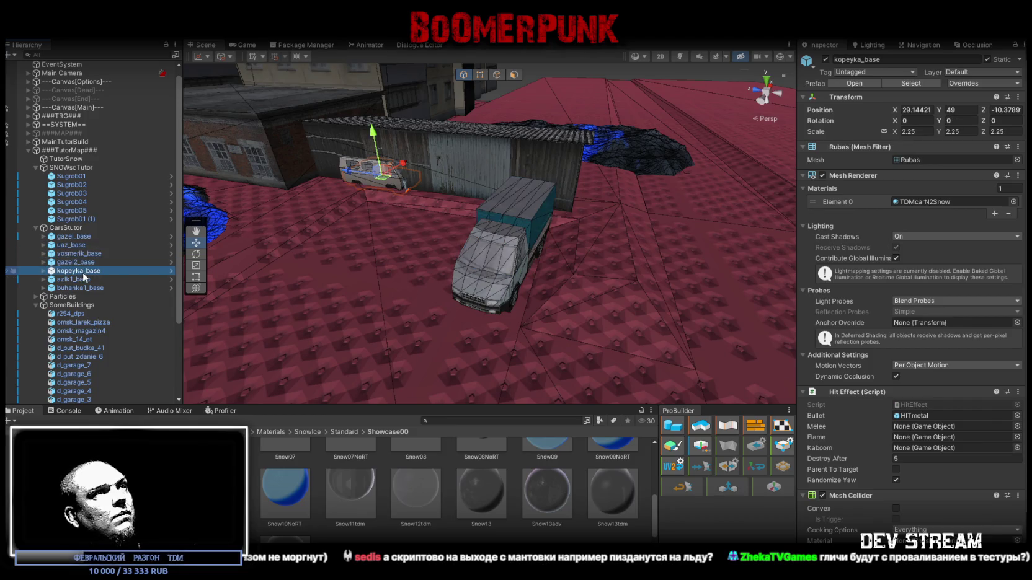
mouse_move(375, 179)
mouse_down()
mouse_move(363, 318)
mouse_move(198, 337)
mouse_move(519, 298)
mouse_up()
drag(688, 239, 478, 243)
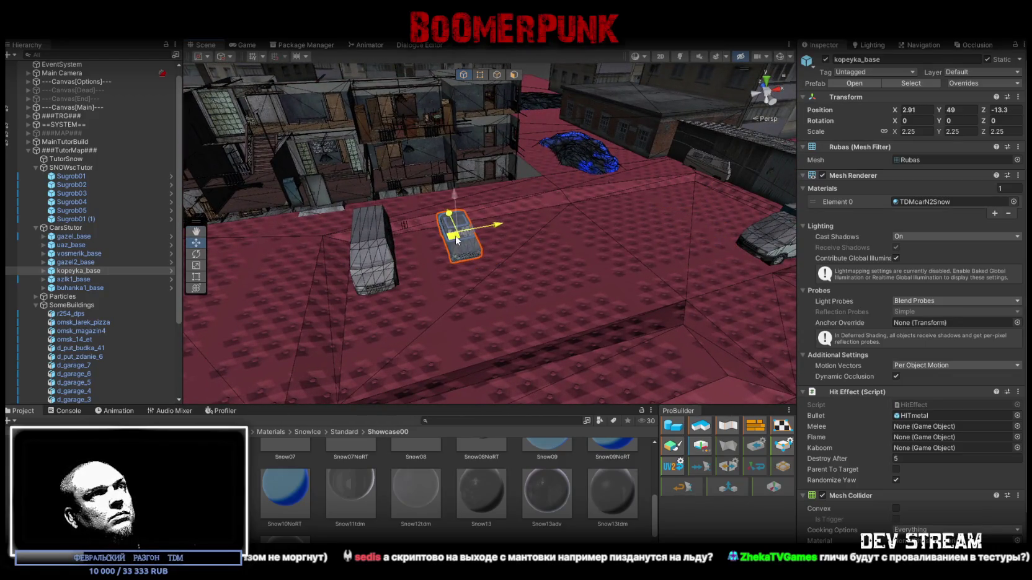
scroll(472, 233, up, 3)
- Delete the azlk1_base car from the scene
key(e)
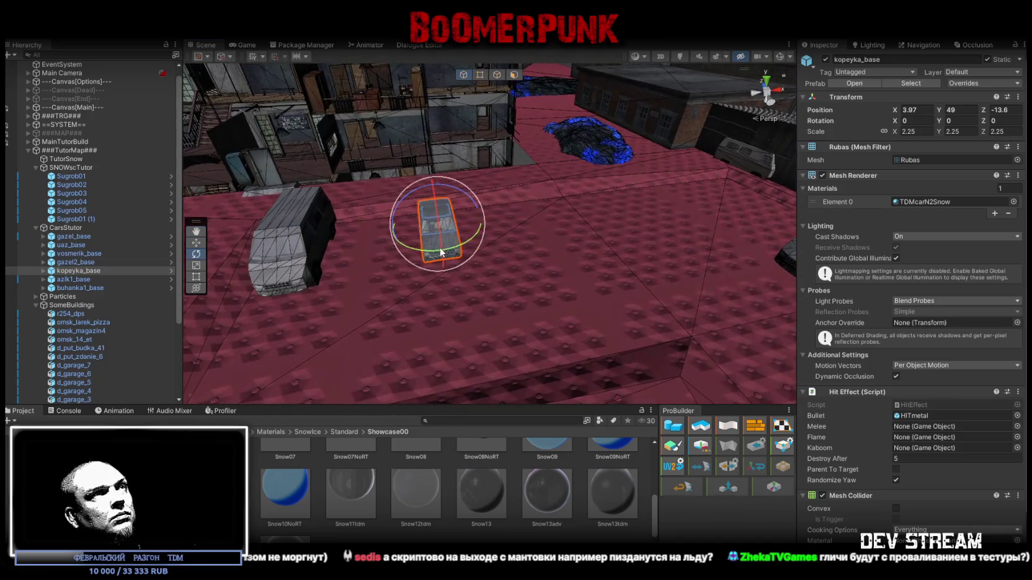
mouse_move(669, 196)
mouse_down()
mouse_move(543, 261)
mouse_move(321, 255)
mouse_up()
key(w)
double_click(143, 279)
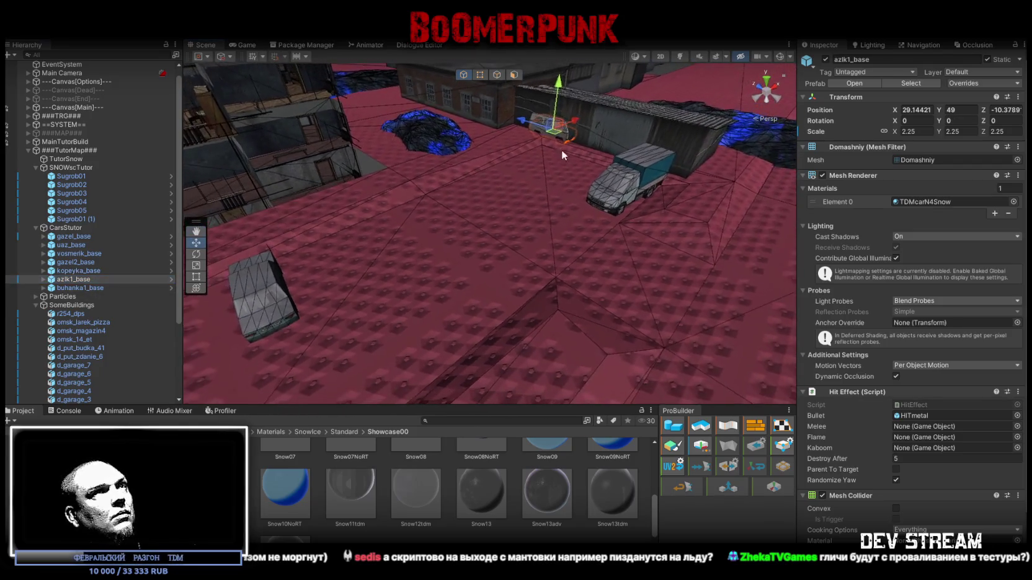
mouse_move(551, 134)
mouse_down()
mouse_move(444, 241)
mouse_move(409, 302)
mouse_up()
mouse_move(410, 303)
mouse_down()
mouse_move(485, 263)
mouse_move(481, 228)
mouse_move(294, 206)
mouse_move(296, 248)
mouse_move(323, 273)
mouse_up()
click(99, 284)
click(103, 279)
key(Delete)
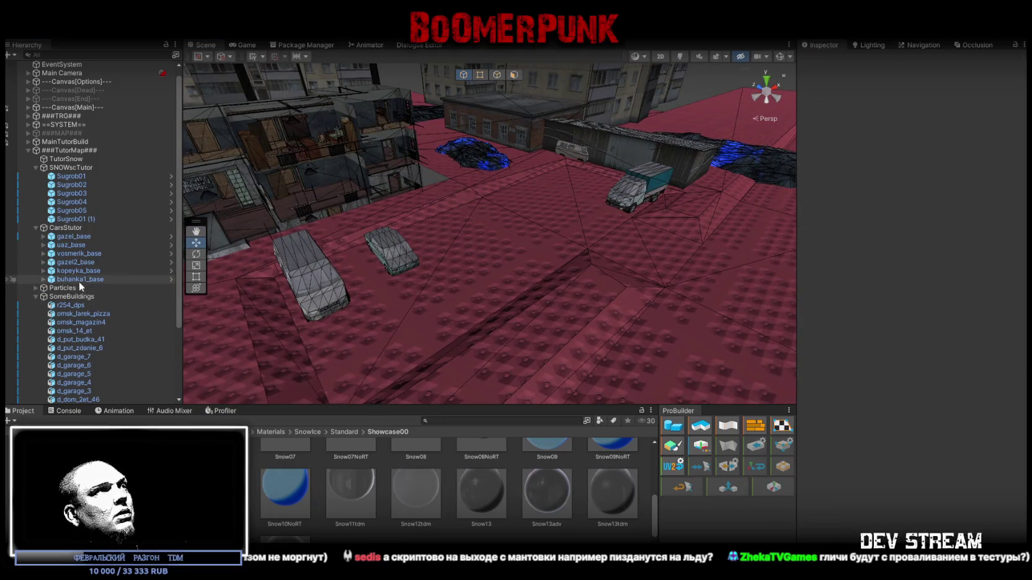
- Move the buhanka1_base van up beside the buildings
mouse_move(583, 158)
mouse_down()
mouse_move(438, 335)
mouse_move(801, 374)
mouse_move(430, 298)
mouse_up()
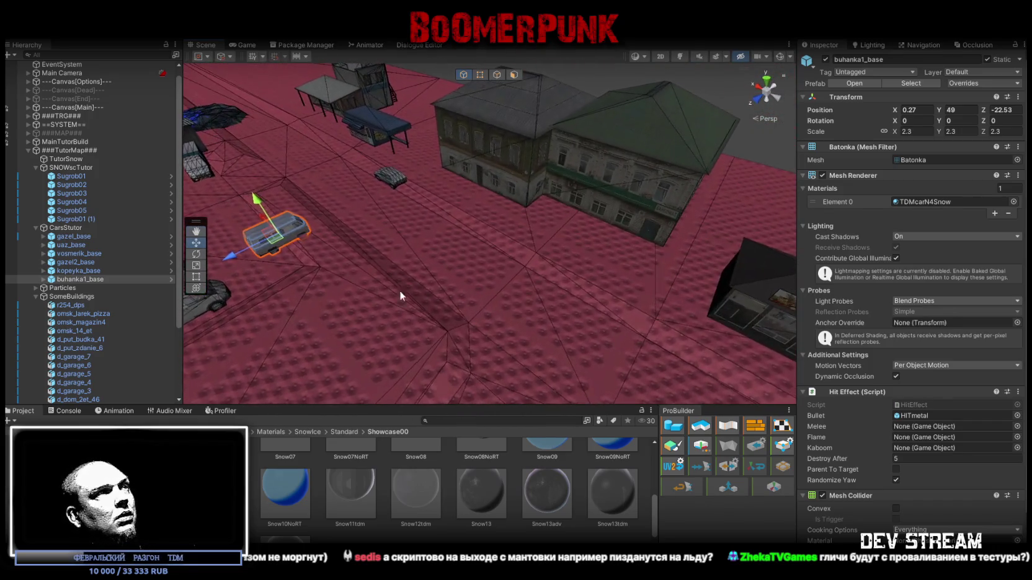
key(f)
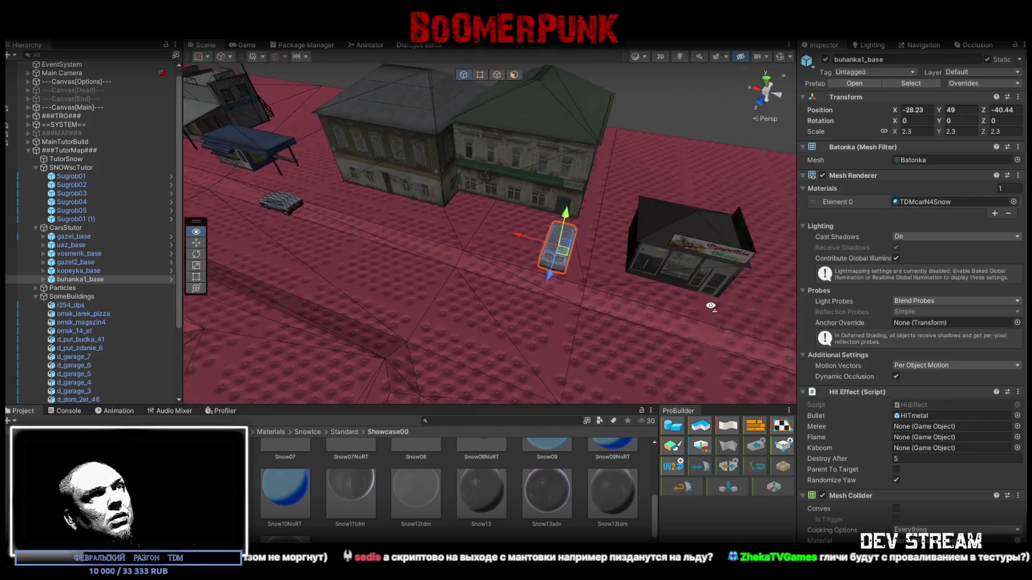
drag(493, 285, 502, 325)
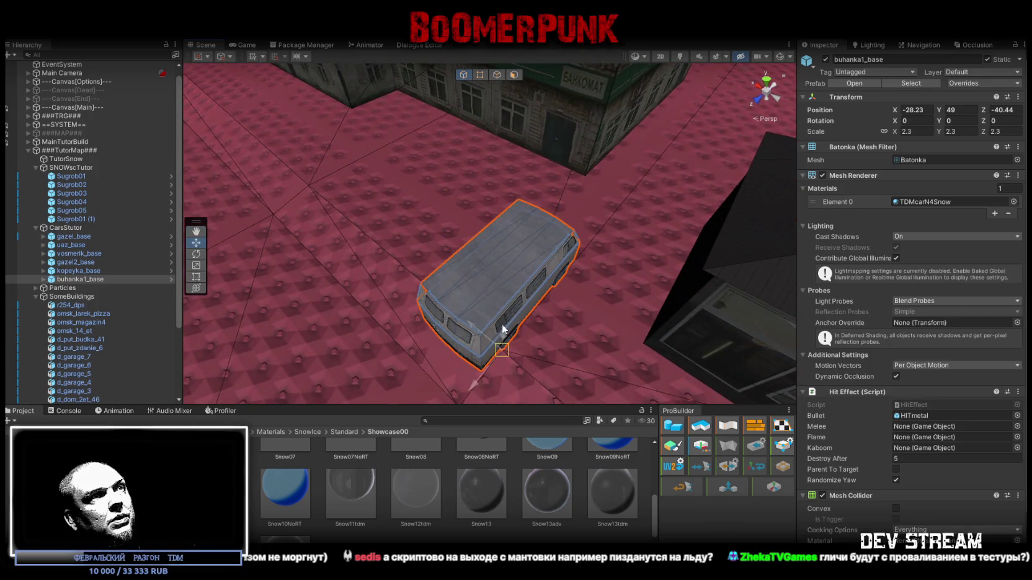
mouse_move(508, 284)
mouse_down()
mouse_move(415, 211)
mouse_move(424, 193)
mouse_move(407, 206)
mouse_move(376, 163)
mouse_move(342, 152)
mouse_move(403, 180)
mouse_move(490, 198)
mouse_move(474, 204)
mouse_move(538, 235)
mouse_move(415, 168)
mouse_move(429, 166)
mouse_move(354, 184)
mouse_up()
key(e)
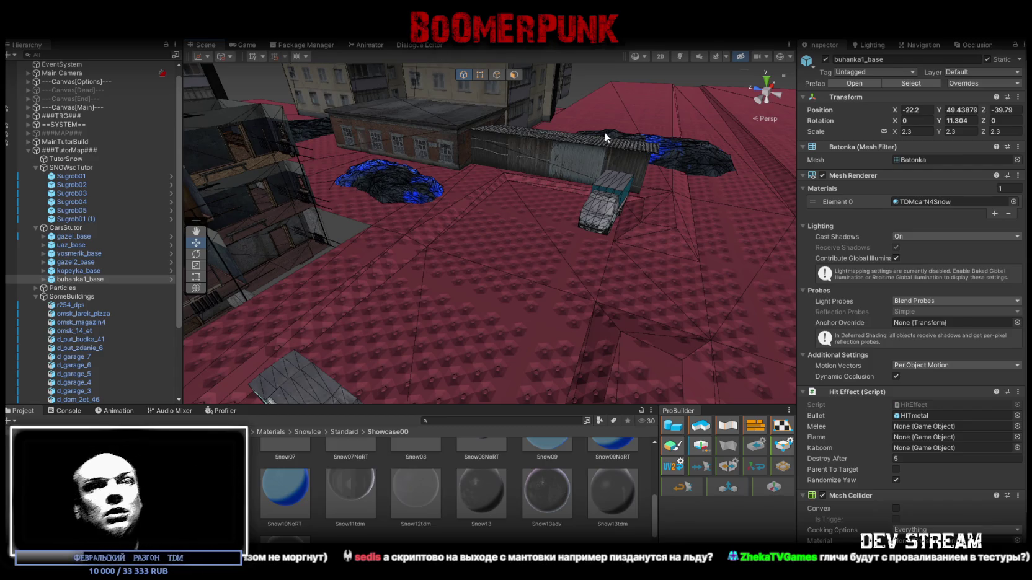
- Orbit the view to a lower angle over the buhanka van and buildings
mouse_move(610, 176)
mouse_down()
mouse_move(704, 169)
mouse_move(610, 212)
mouse_up()
- Select the Sugrob02 snowdrift and toggle its collider's Convex on and back off
click(636, 211)
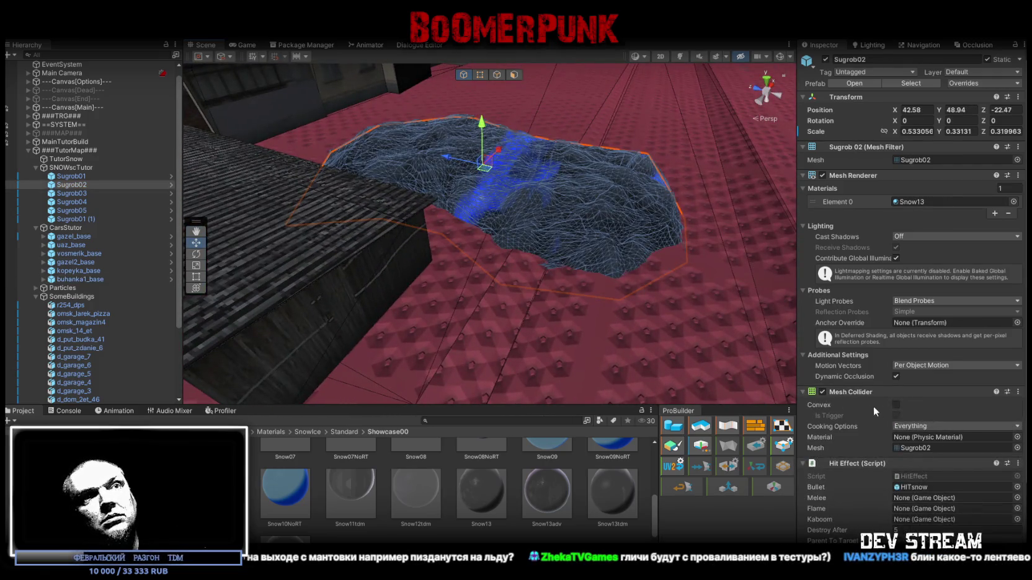
scroll(666, 163, up, 5)
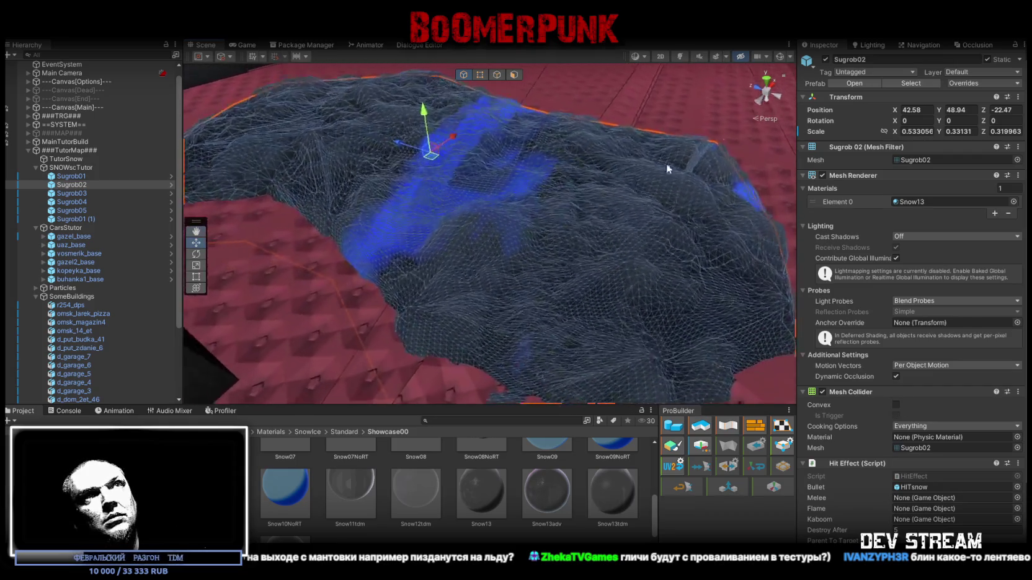
mouse_move(645, 129)
mouse_down()
mouse_move(546, 148)
mouse_move(562, 197)
mouse_move(583, 207)
mouse_up()
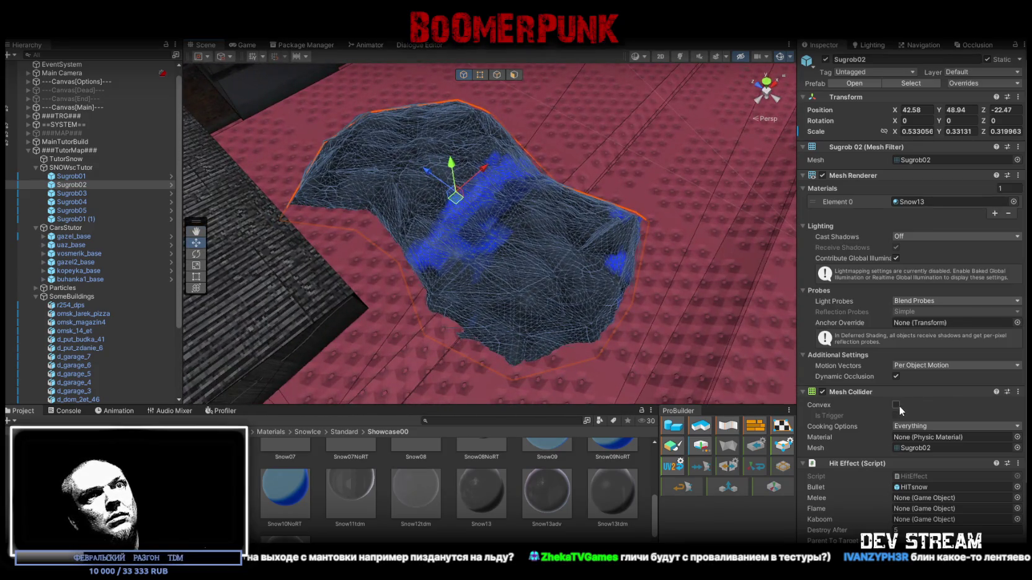
click(896, 405)
click(896, 406)
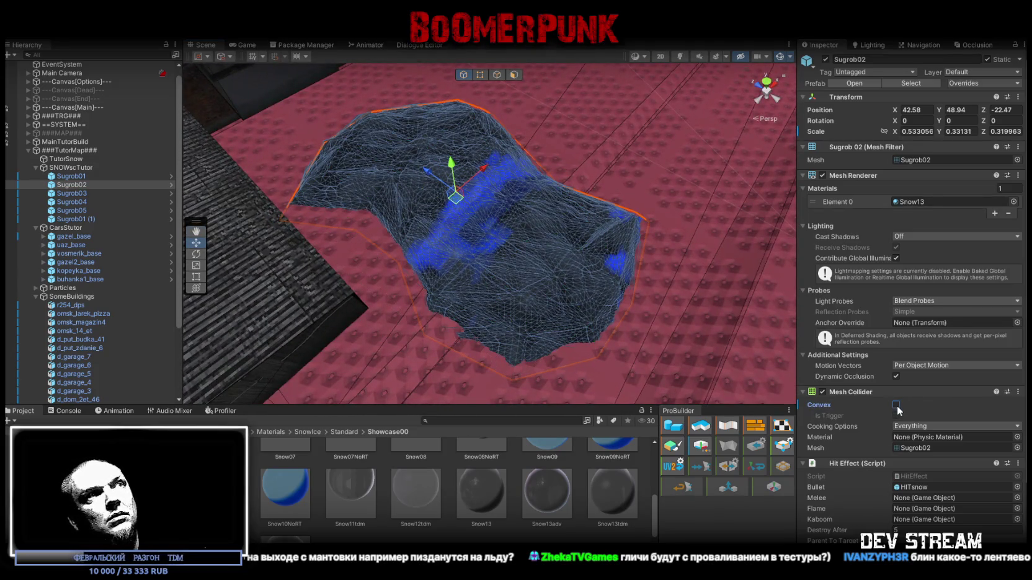
- Apply the bark 1 material to the Sugrob02 snowdrift
click(1014, 201)
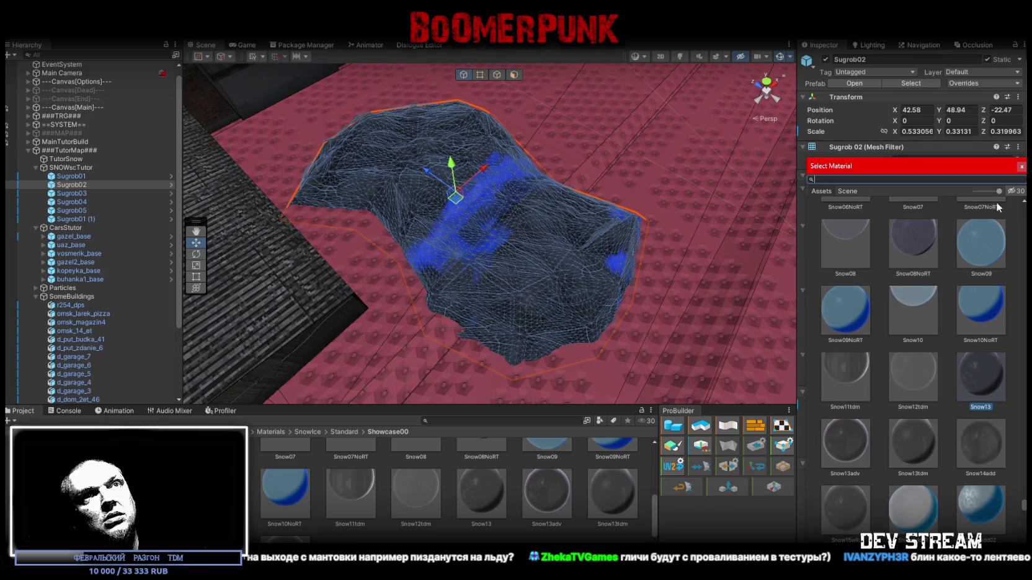
text(asd)
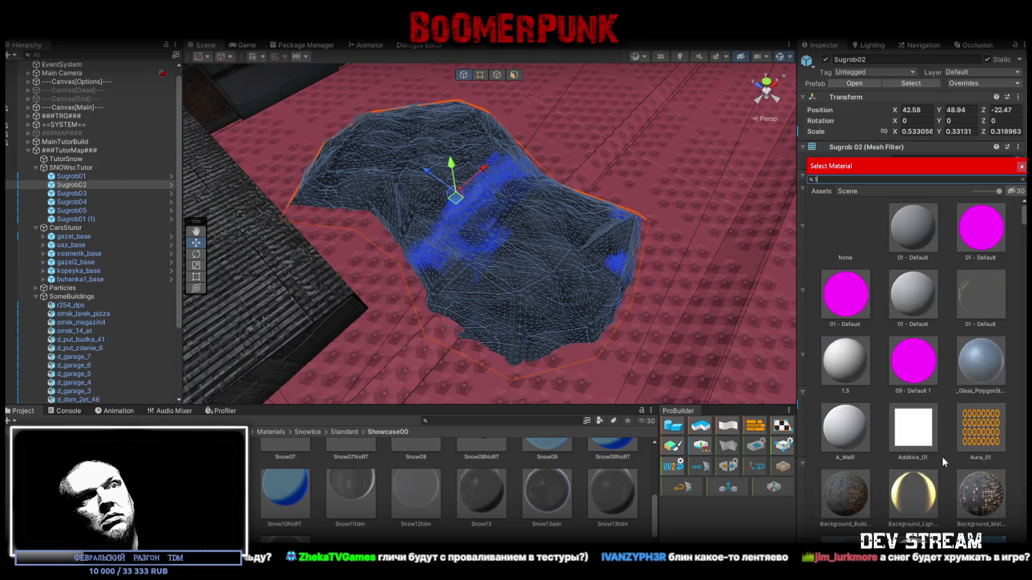
scroll(871, 421, down, 5)
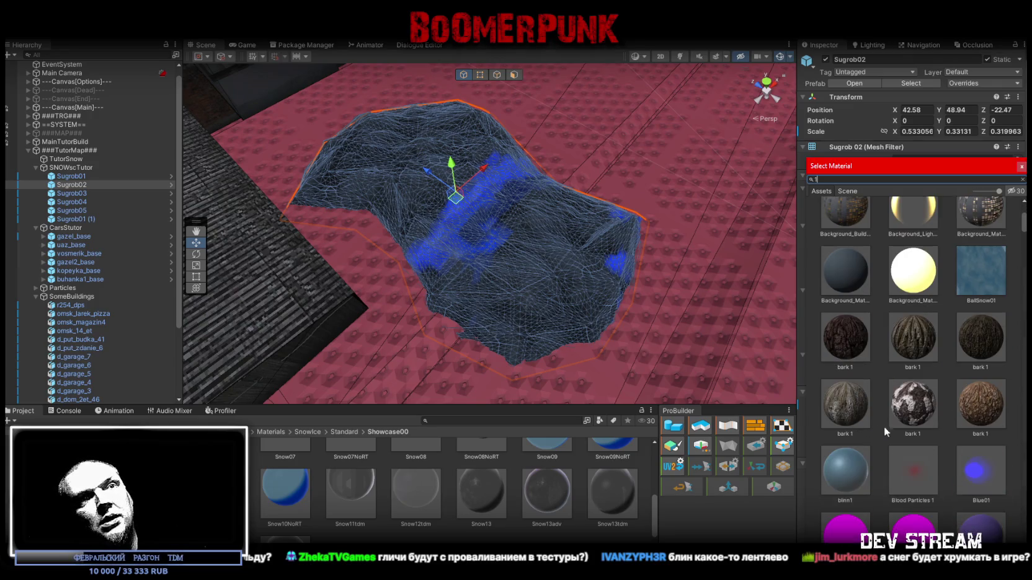
double_click(910, 332)
mouse_move(577, 273)
mouse_down()
mouse_move(606, 263)
mouse_move(617, 222)
mouse_move(497, 187)
mouse_move(372, 196)
mouse_move(465, 202)
mouse_move(603, 271)
mouse_move(702, 271)
mouse_move(983, 303)
mouse_up()
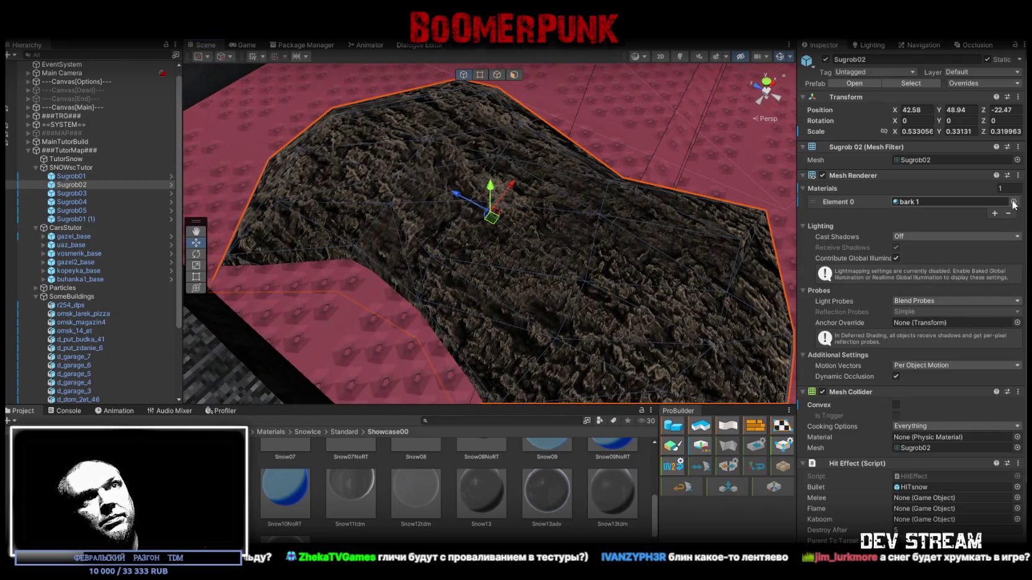
- Try the checkered Tiles_03 material on the snowdrift instead
click(1014, 202)
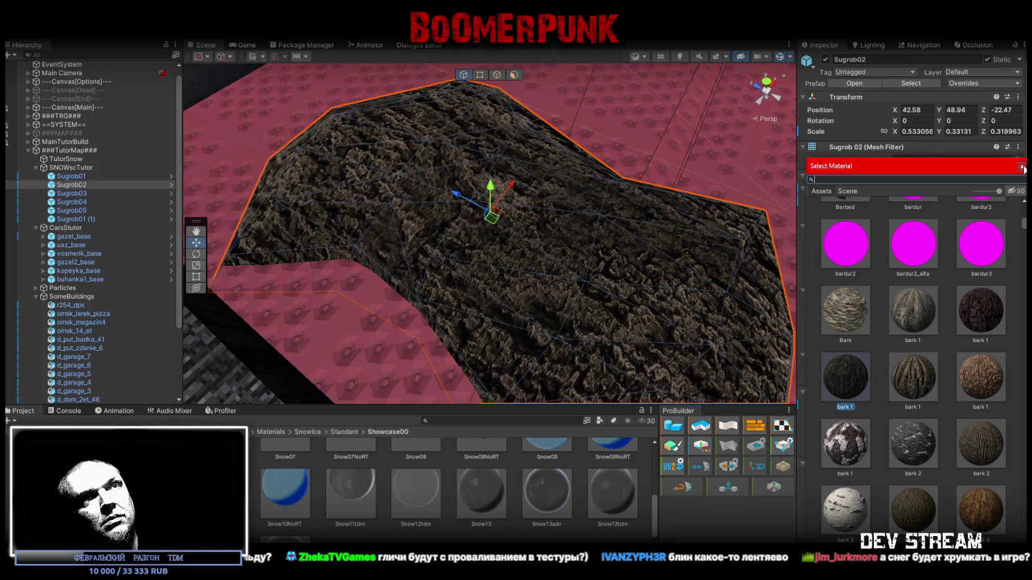
click(1024, 168)
click(1017, 205)
scroll(863, 390, down, 10)
scroll(868, 392, down, 15)
scroll(876, 409, down, 15)
scroll(874, 404, down, 15)
scroll(872, 399, up, 5)
double_click(850, 303)
- Inspect the checkered mound, then undo back to the Snow13 material
mouse_move(734, 278)
mouse_down()
mouse_move(594, 279)
mouse_move(617, 258)
mouse_move(618, 221)
mouse_move(583, 207)
mouse_move(568, 214)
mouse_move(620, 164)
mouse_move(779, 276)
mouse_up()
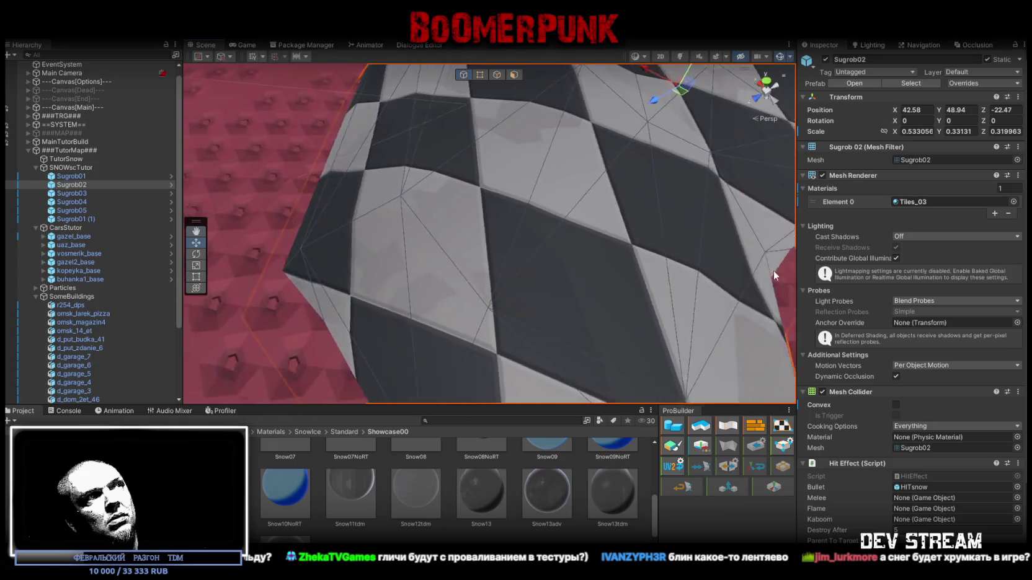
scroll(460, 278, down, 10)
mouse_move(694, 226)
mouse_down()
mouse_move(528, 277)
mouse_move(257, 281)
mouse_move(575, 303)
mouse_up()
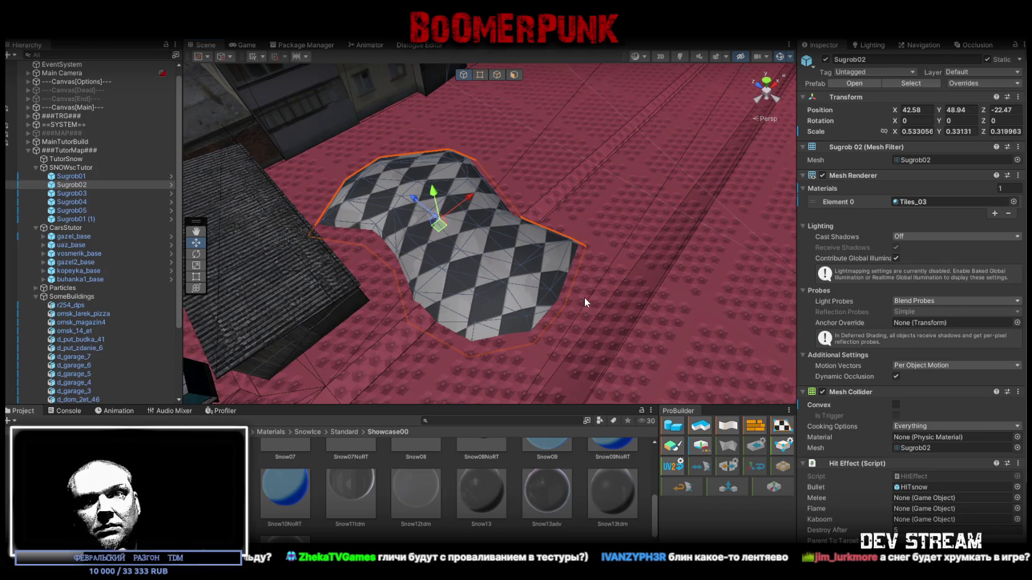
key(ctrl+z)
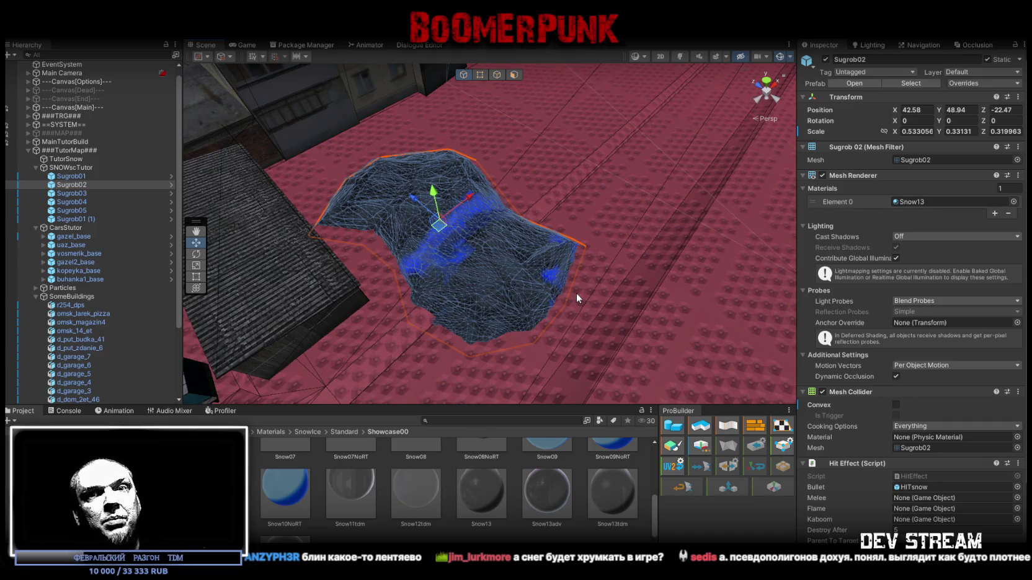
- Move the Sugrob02 snowdrift onto the garage
mouse_move(603, 280)
mouse_down()
mouse_move(567, 164)
mouse_move(590, 161)
mouse_move(428, 239)
mouse_move(479, 262)
mouse_move(524, 254)
mouse_move(539, 282)
mouse_move(585, 260)
mouse_move(570, 263)
mouse_move(511, 220)
mouse_move(491, 231)
mouse_move(505, 255)
mouse_move(437, 245)
mouse_move(570, 261)
mouse_move(549, 236)
mouse_move(462, 212)
mouse_move(472, 229)
mouse_move(473, 207)
mouse_move(482, 227)
mouse_move(589, 208)
mouse_move(543, 204)
mouse_up()
key(w)
scroll(507, 257, up, 5)
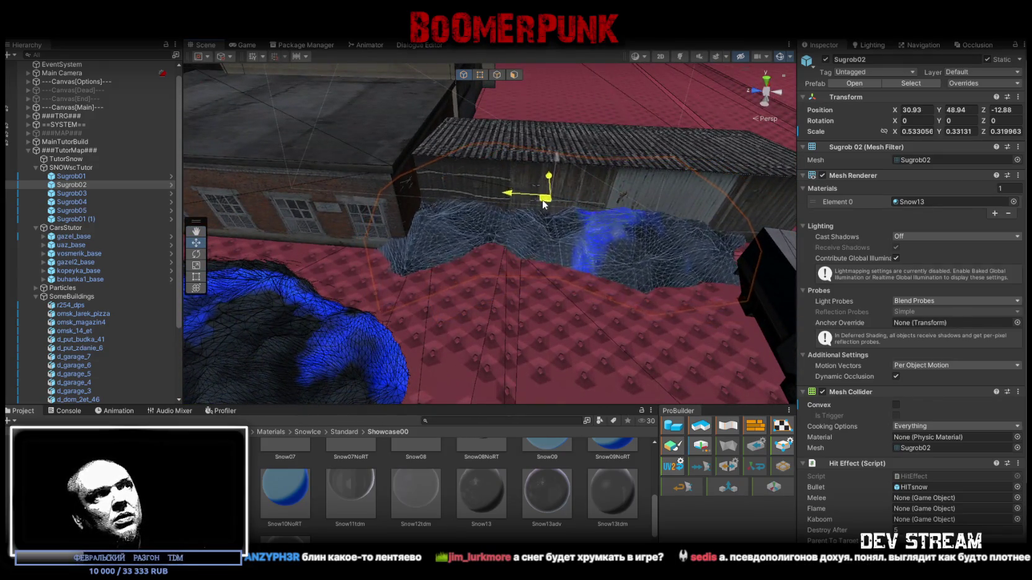
- Flatten the Sugrob01 snowdrift vertically, turn it, and slide it along the ground
click(298, 347)
key(f)
mouse_move(447, 252)
mouse_down()
mouse_move(437, 239)
mouse_move(419, 291)
mouse_move(426, 230)
mouse_move(465, 203)
mouse_up()
key(r)
drag(462, 163, 459, 171)
key(f)
key(w)
key(e)
mouse_move(456, 214)
mouse_down()
mouse_move(391, 175)
mouse_move(460, 241)
mouse_move(391, 207)
mouse_move(471, 218)
mouse_move(589, 291)
mouse_move(608, 257)
mouse_up()
key(e)
key(w)
- Duplicate Sugrob01 and move the copy to the other building, scaled to about 0.35
key(ctrl+d)
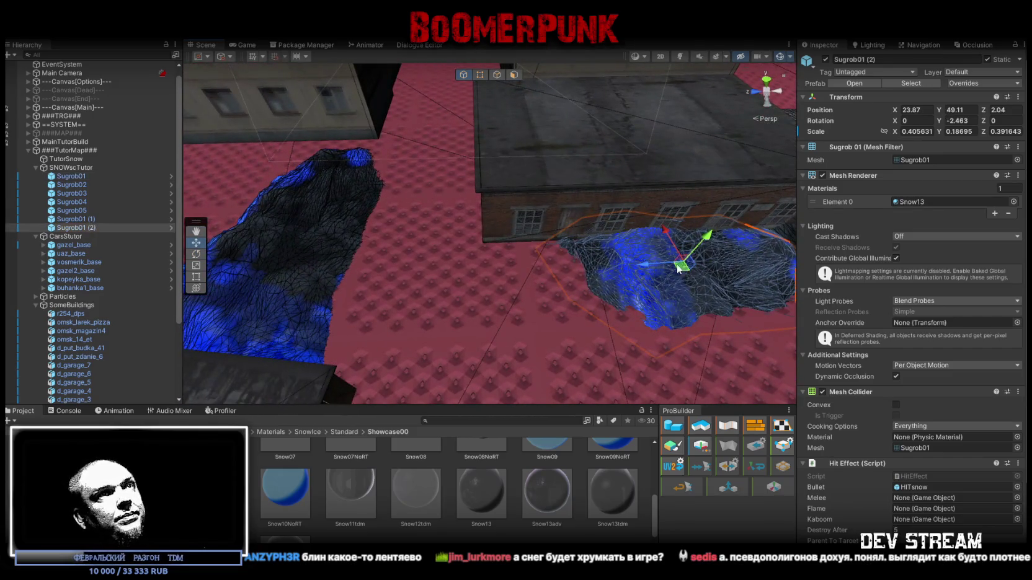
mouse_move(678, 268)
mouse_down()
mouse_move(471, 222)
mouse_move(459, 233)
mouse_move(590, 238)
mouse_up()
key(e)
key(r)
drag(462, 195, 463, 166)
mouse_move(420, 228)
mouse_down()
mouse_move(471, 233)
mouse_move(488, 206)
mouse_move(506, 218)
mouse_up()
- Inspect Sugrob01 (1) and the omsk_14_et apartment blocks, then collapse the ###TutorMap### group
click(658, 258)
mouse_move(657, 257)
mouse_down()
mouse_move(422, 222)
mouse_move(268, 171)
mouse_up()
click(403, 174)
drag(403, 174, 474, 160)
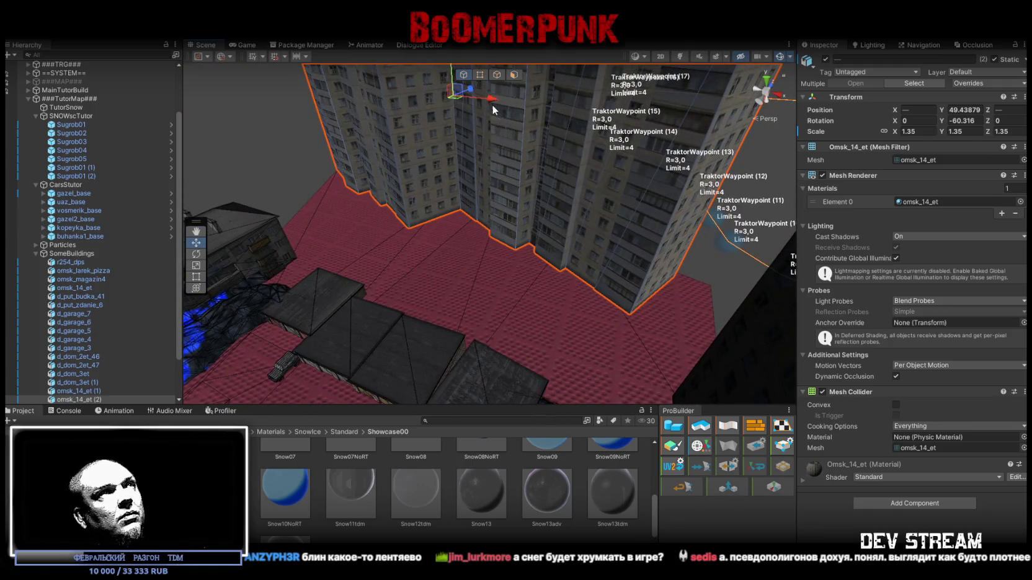
mouse_move(472, 91)
mouse_down()
mouse_move(381, 180)
mouse_move(414, 144)
mouse_move(406, 161)
mouse_move(93, 116)
mouse_up()
click(28, 99)
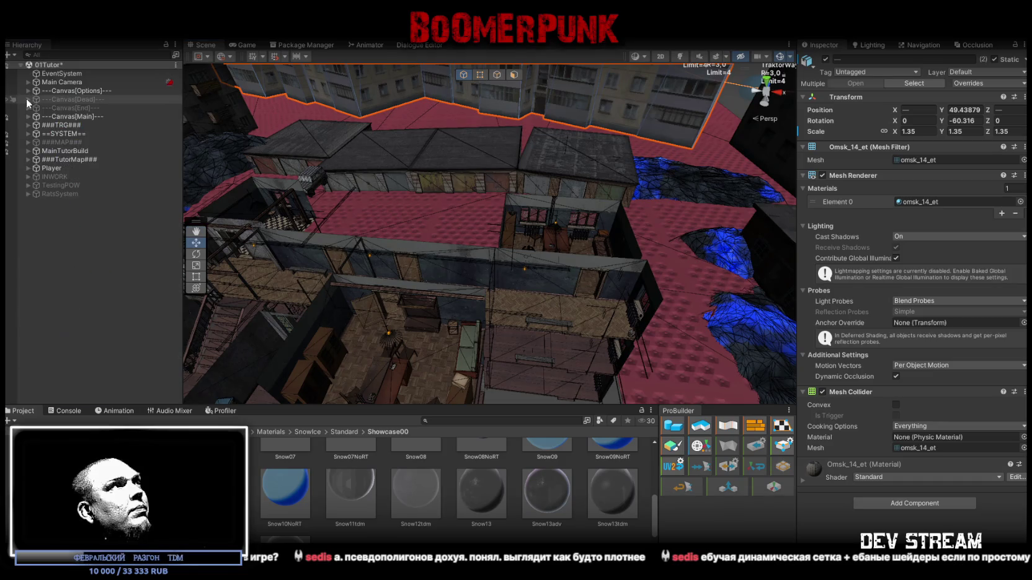
- Turn on scene lighting and select the Directional Light in the ==SYSTEM== group
click(680, 57)
scroll(381, 189, up, 3)
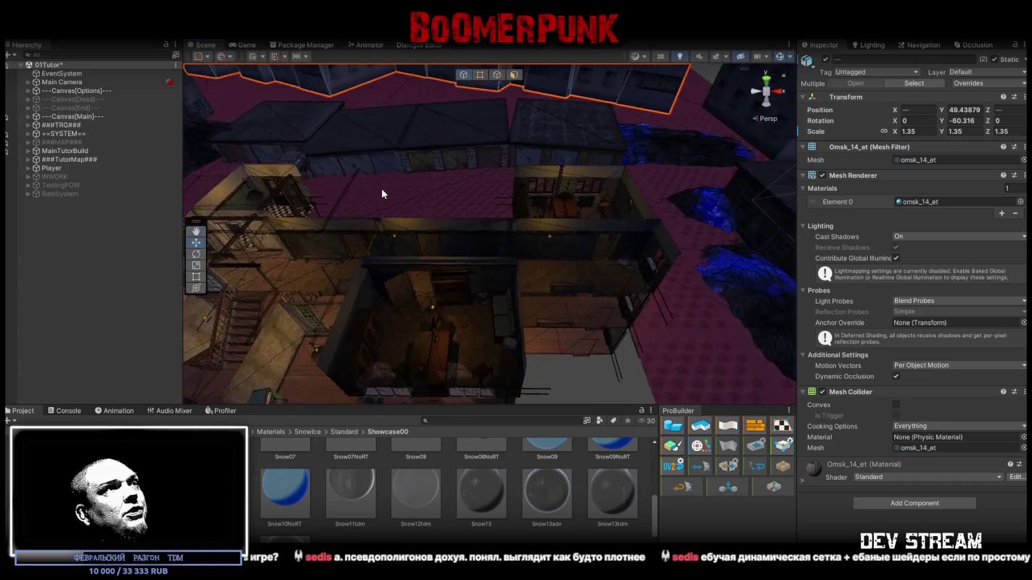
click(27, 134)
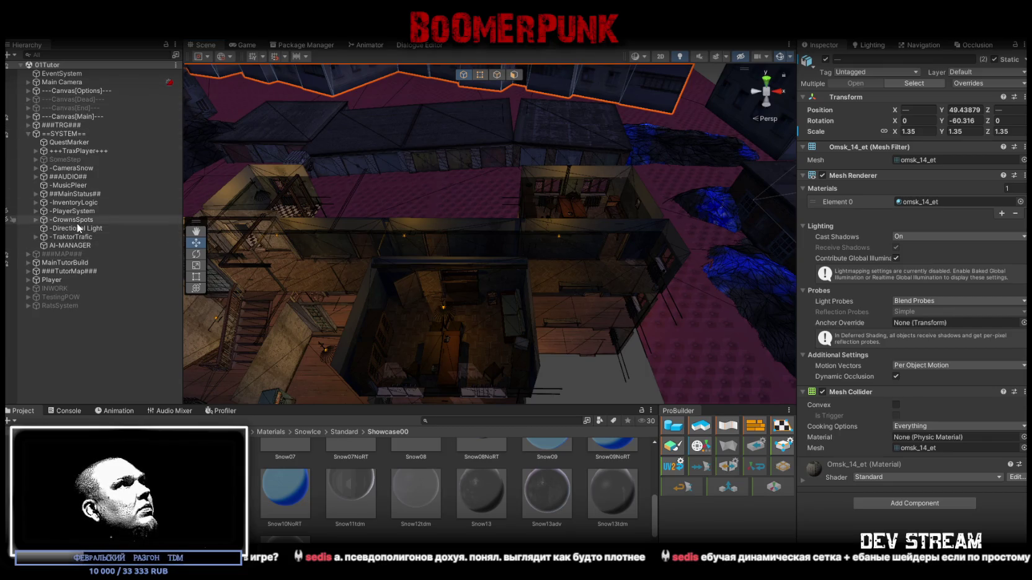
click(79, 228)
key(f)
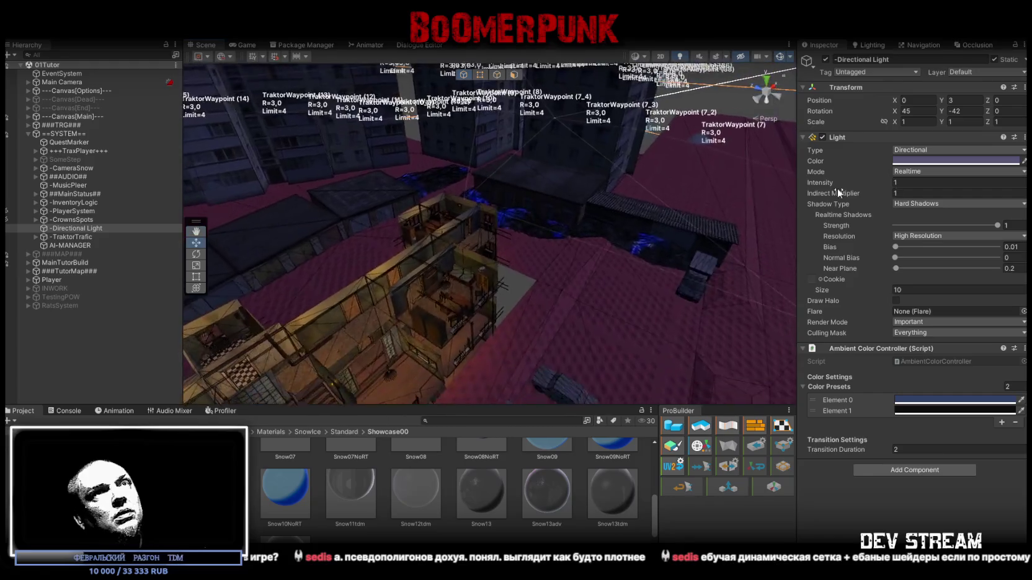
click(929, 162)
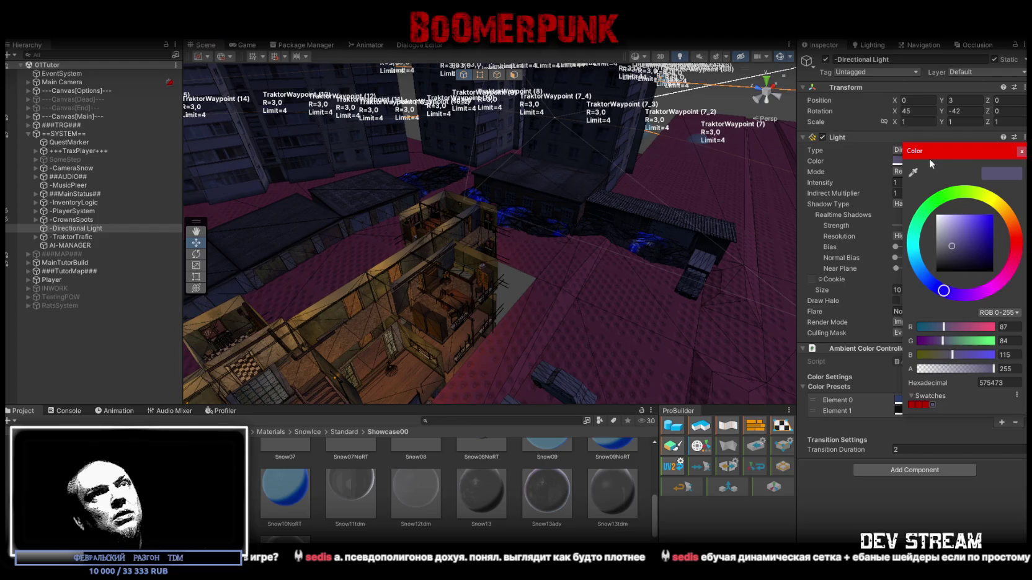
click(1021, 152)
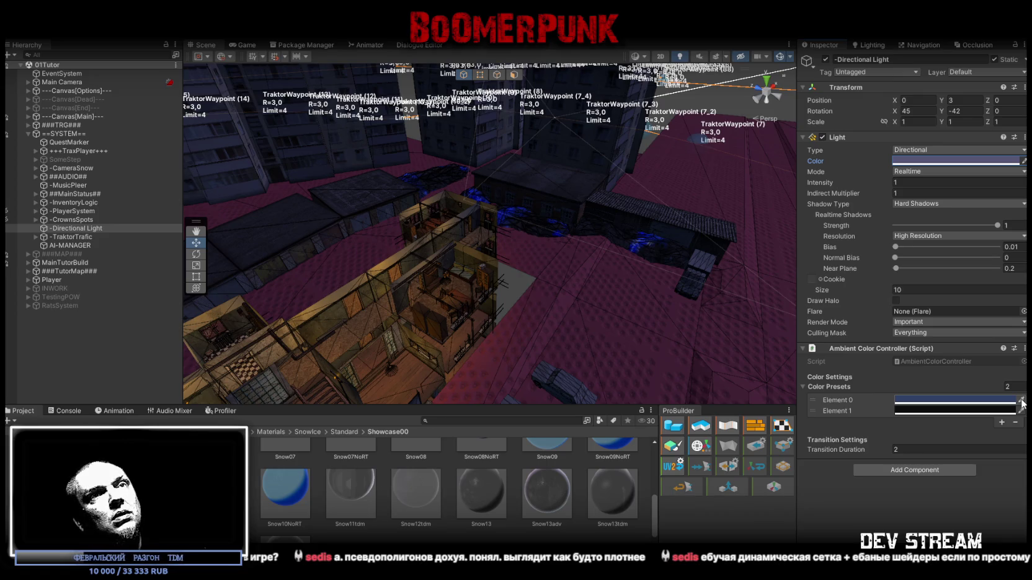
- Remove the Ambient Color Controller script and set the light colour to lavender B9B3EF
click(1024, 349)
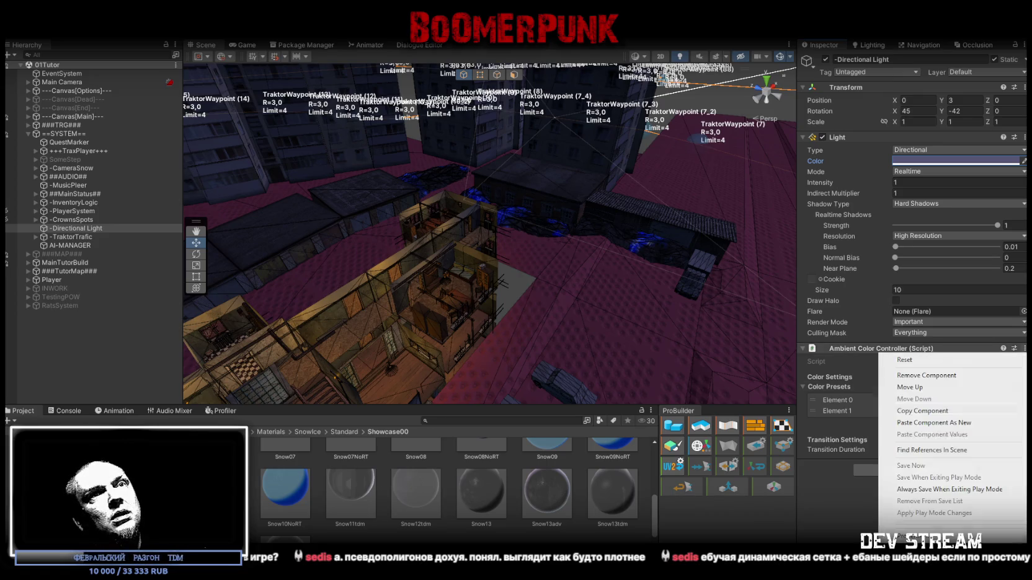
click(925, 376)
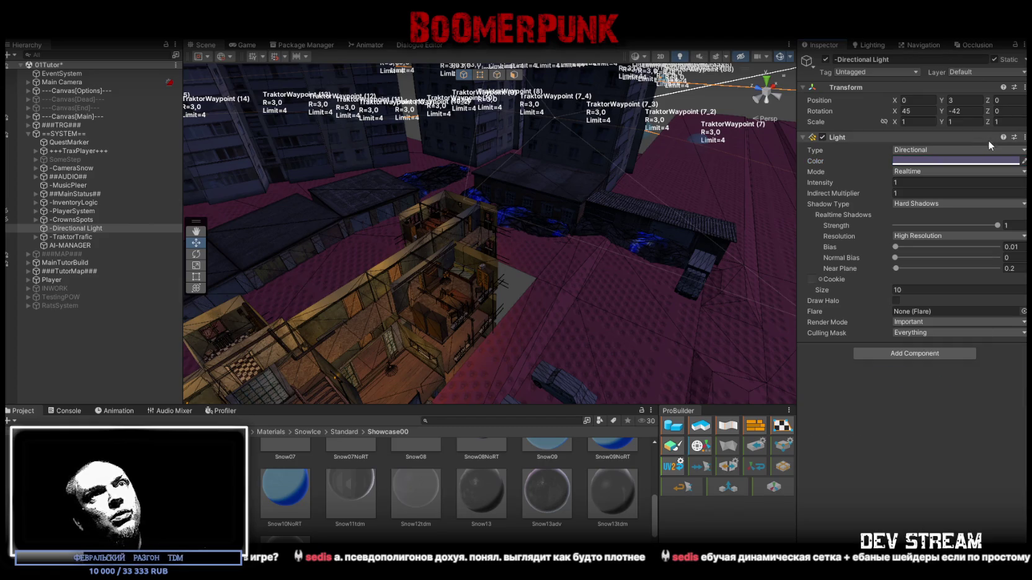
click(972, 160)
drag(954, 239, 951, 220)
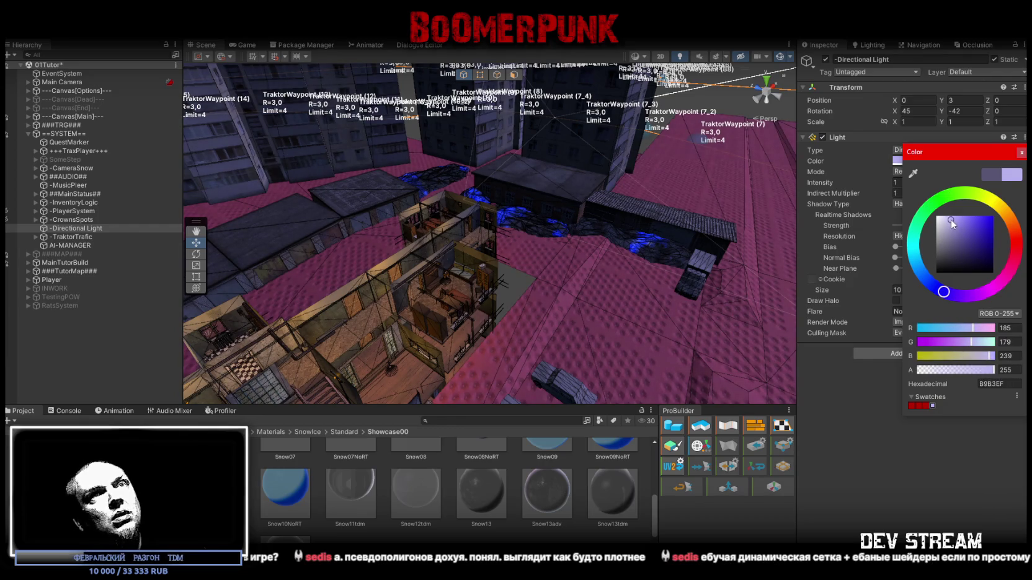
click(1022, 152)
- Rotate the directional light to a steeper angle, entering a value of 24
mouse_move(626, 204)
mouse_down()
mouse_move(595, 199)
mouse_move(586, 170)
mouse_move(595, 155)
mouse_move(683, 124)
mouse_up()
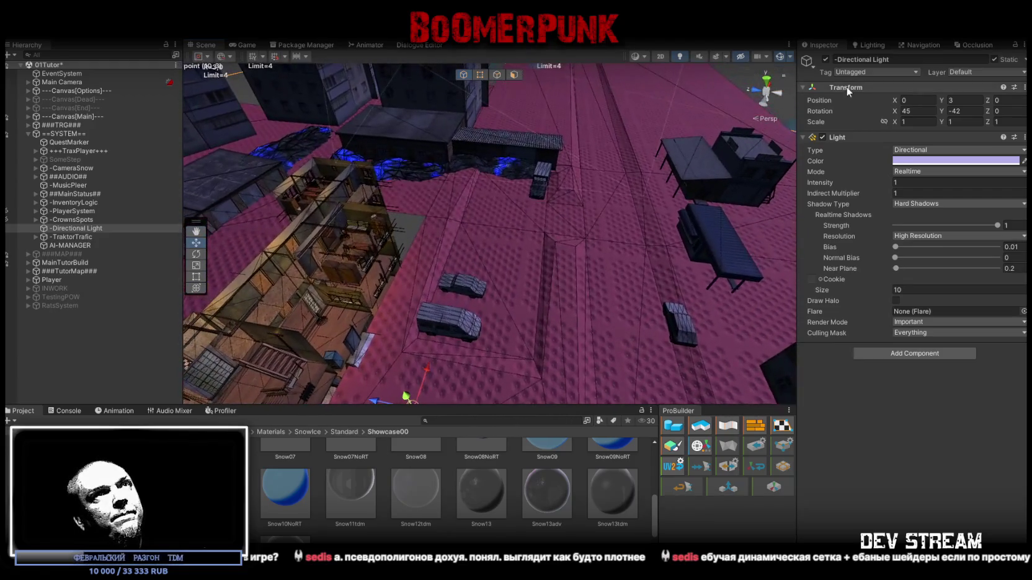
mouse_move(608, 193)
mouse_down()
mouse_move(461, 179)
mouse_move(639, 171)
mouse_up()
key(e)
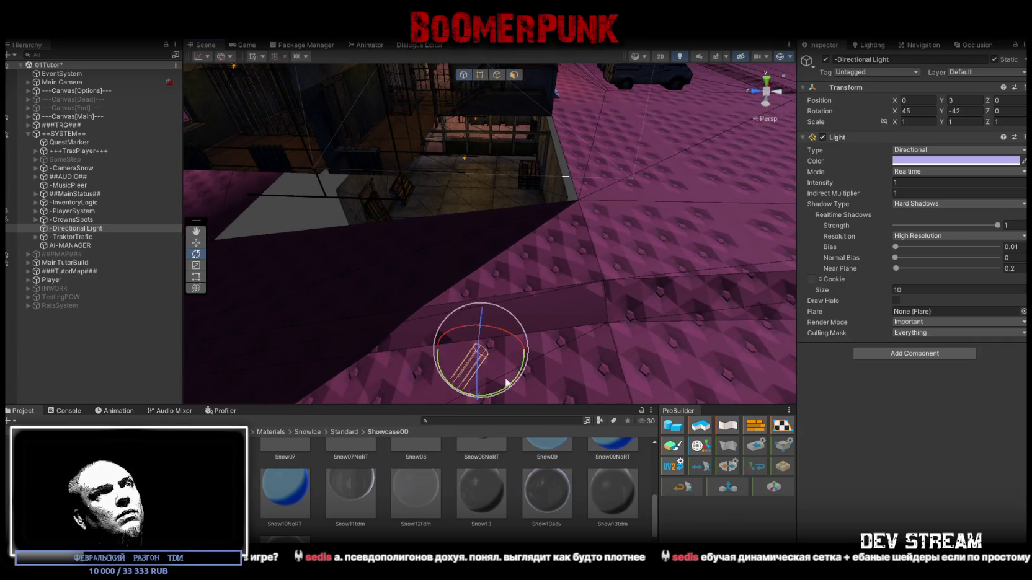
drag(512, 379, 326, 353)
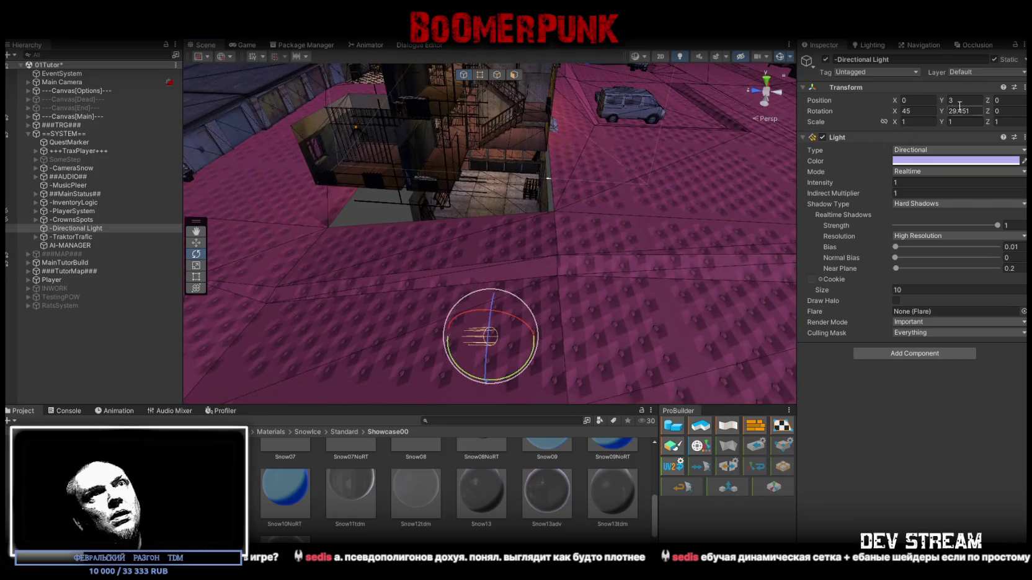
text(24)
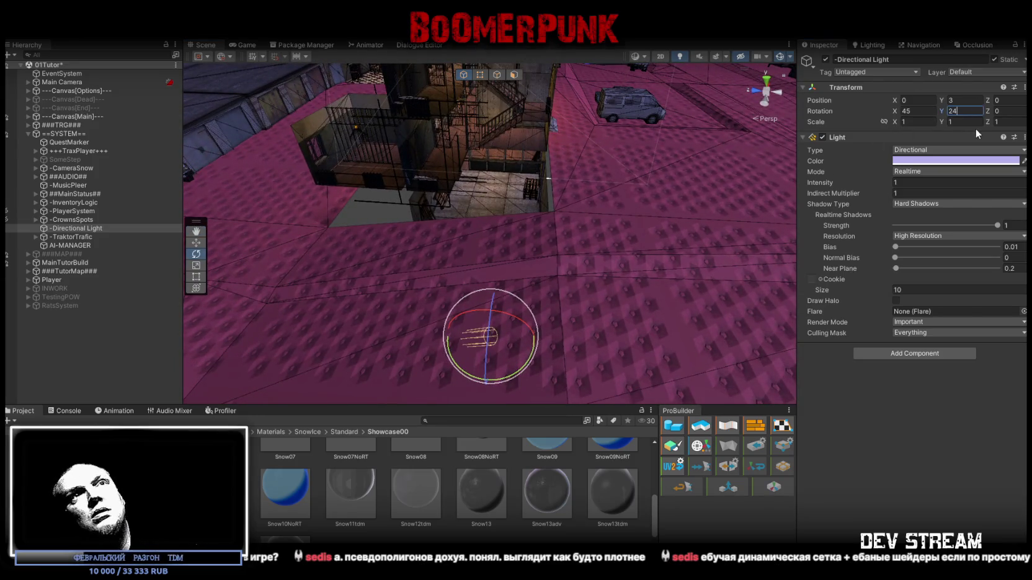
drag(517, 323, 669, 240)
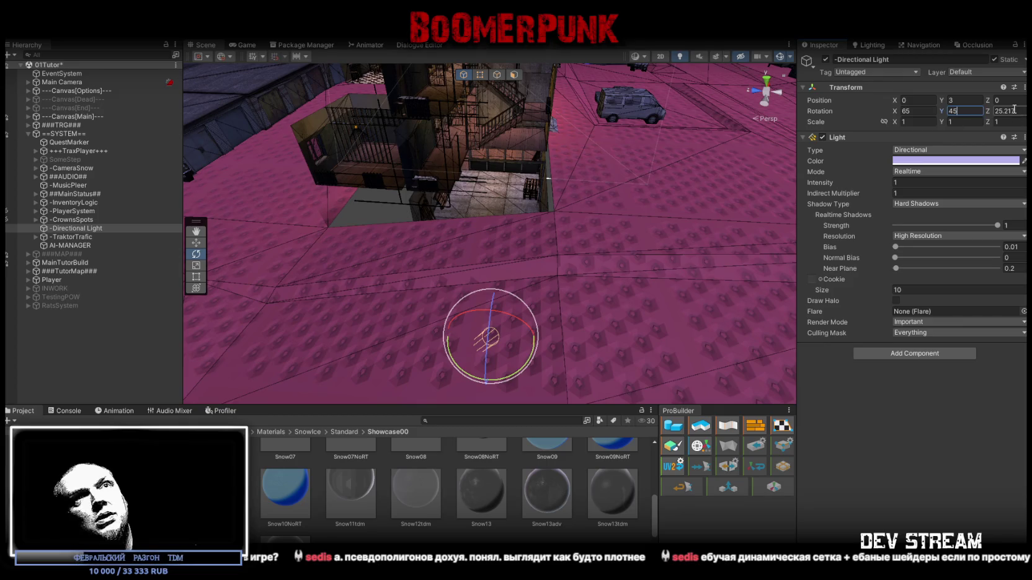
- Select the Sugrob04 snowdrift and sink it lower to about -39.18, 47.09, 21.37
mouse_move(605, 214)
mouse_down()
mouse_move(586, 213)
mouse_move(774, 177)
mouse_move(571, 190)
mouse_move(652, 224)
mouse_move(645, 151)
mouse_move(548, 179)
mouse_up()
mouse_move(462, 198)
mouse_down()
mouse_move(428, 270)
mouse_move(208, 246)
mouse_move(978, 231)
mouse_move(899, 245)
mouse_move(919, 225)
mouse_move(905, 240)
mouse_up()
click(372, 161)
mouse_move(372, 161)
mouse_down()
mouse_move(358, 143)
mouse_move(391, 150)
mouse_move(391, 160)
mouse_up()
key(w)
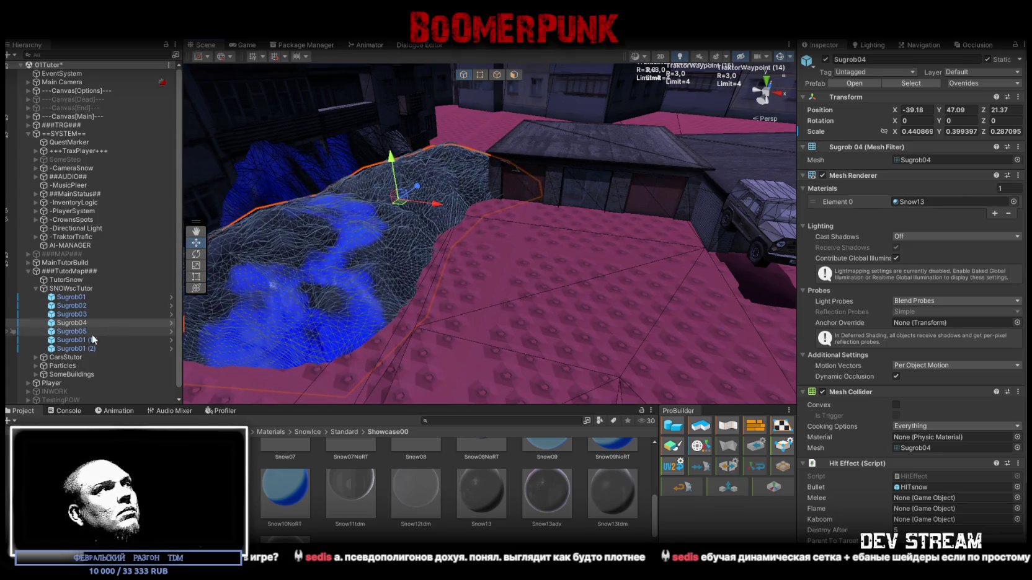
- Check snowdrifts Sugrob01 through Sugrob05 in turn and focus on Sugrob05
double_click(73, 297)
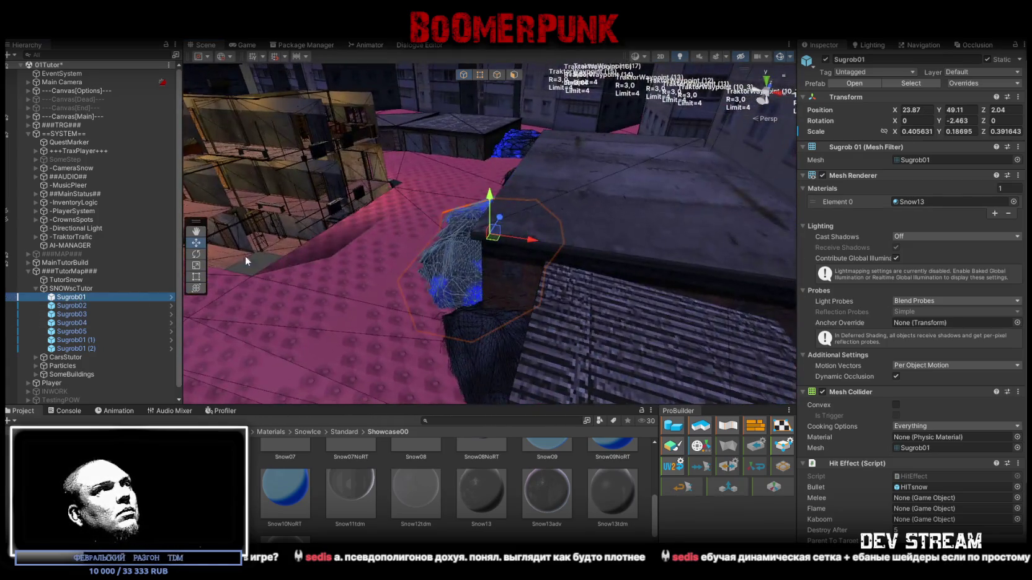
double_click(82, 305)
double_click(85, 315)
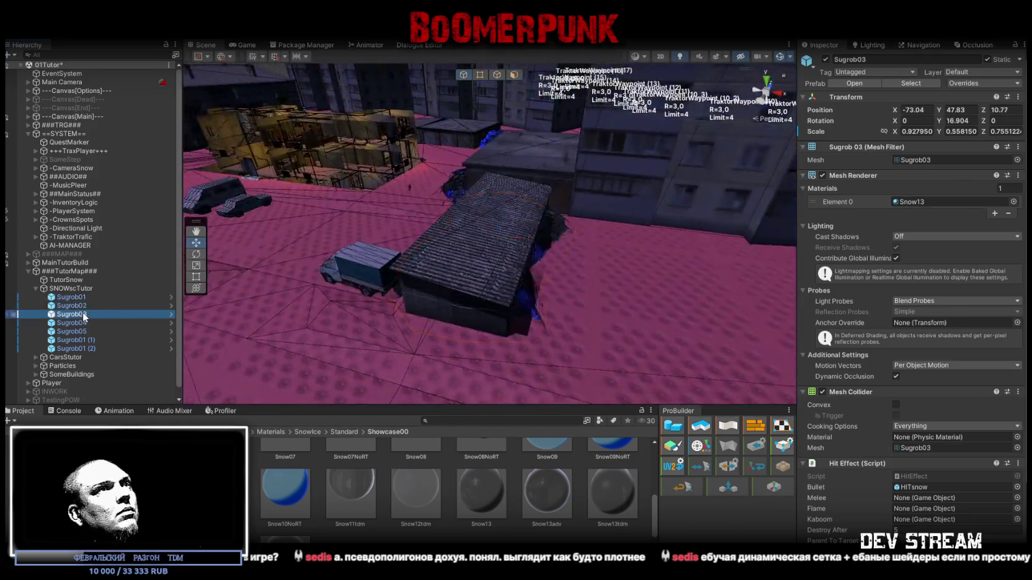
double_click(79, 324)
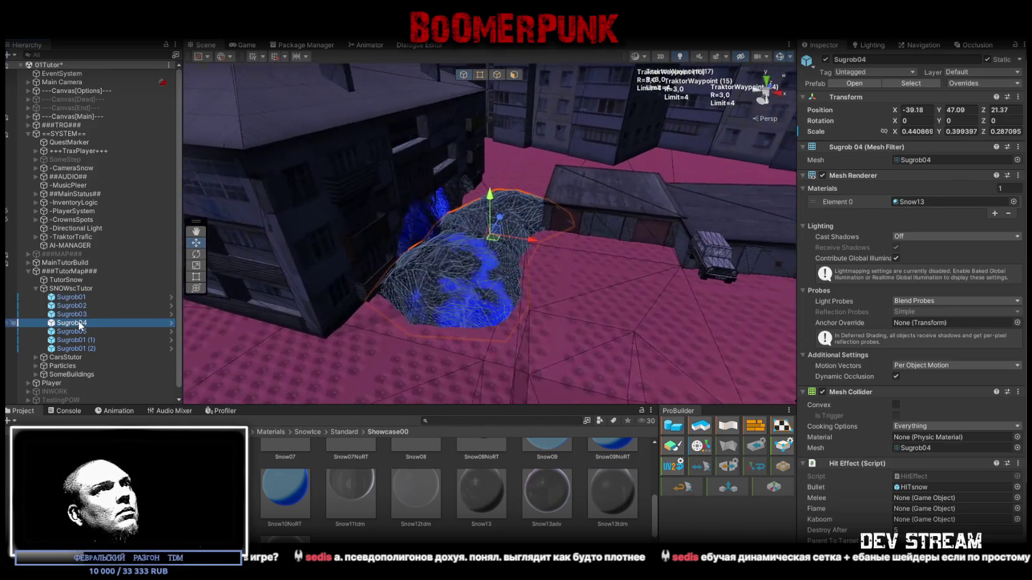
double_click(74, 332)
mouse_move(640, 196)
mouse_down()
mouse_move(490, 217)
mouse_move(235, 304)
mouse_up()
click(445, 230)
click(458, 224)
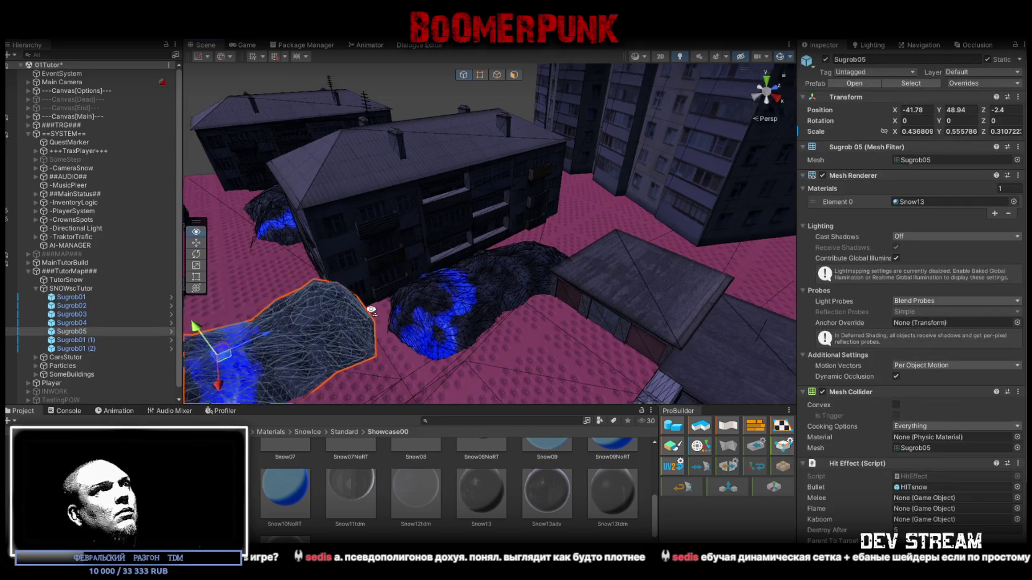
key(f)
- Reshape Sugrob05 to about 0.51, 0.41, 0.42 and turn it to -187.738°
mouse_move(548, 249)
mouse_down()
mouse_move(478, 284)
mouse_move(415, 296)
mouse_move(461, 329)
mouse_move(609, 262)
mouse_move(642, 275)
mouse_move(451, 266)
mouse_move(583, 237)
mouse_move(545, 236)
mouse_up()
key(r)
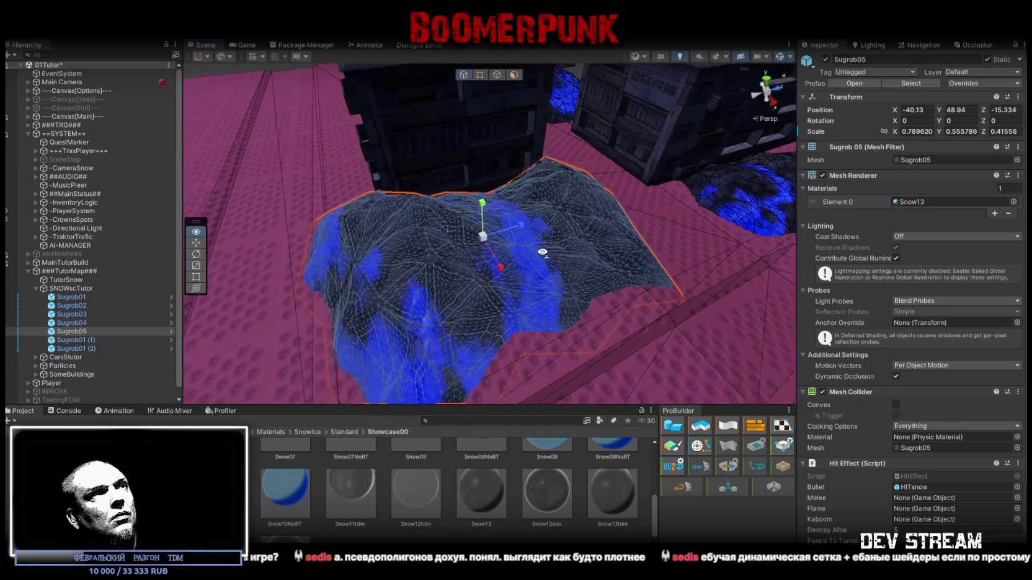
key(e)
drag(466, 267, 747, 210)
key(r)
click(453, 210)
click(459, 215)
mouse_move(449, 212)
mouse_down()
mouse_move(481, 221)
mouse_move(426, 230)
mouse_move(426, 202)
mouse_up()
- Shift Sugrob05 across the ground and lower it to -39.92, 48.28, -9.81
key(w)
drag(468, 171, 501, 186)
key(w)
click(474, 145)
click(474, 146)
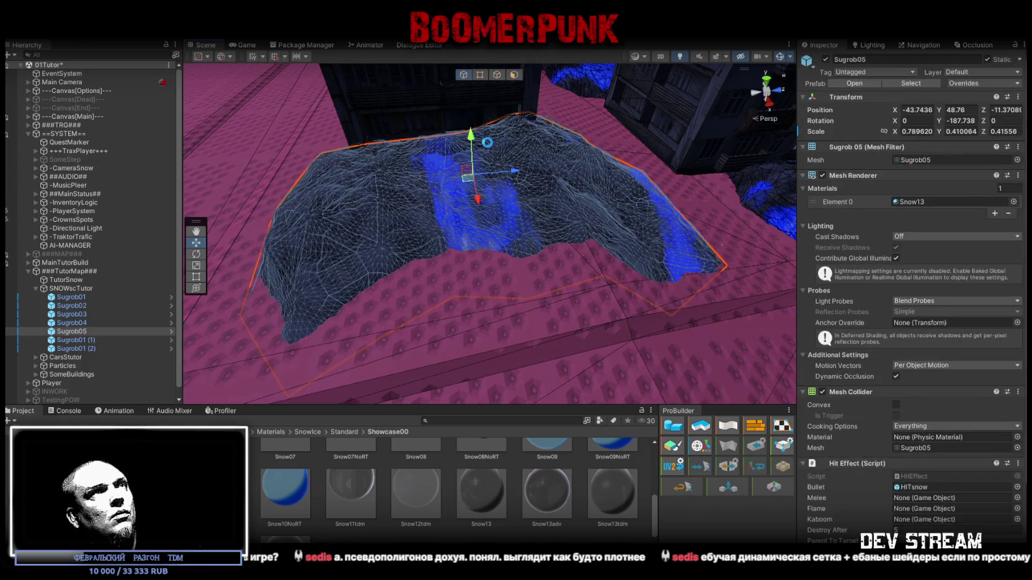
mouse_move(527, 145)
mouse_down()
mouse_move(506, 153)
mouse_move(556, 155)
mouse_move(479, 147)
mouse_move(586, 163)
mouse_move(598, 124)
mouse_move(396, 122)
mouse_move(368, 141)
mouse_move(362, 173)
mouse_move(411, 185)
mouse_move(465, 222)
mouse_move(511, 196)
mouse_move(422, 163)
mouse_move(304, 149)
mouse_move(410, 143)
mouse_move(397, 155)
mouse_move(434, 180)
mouse_move(520, 201)
mouse_up()
key(r)
key(w)
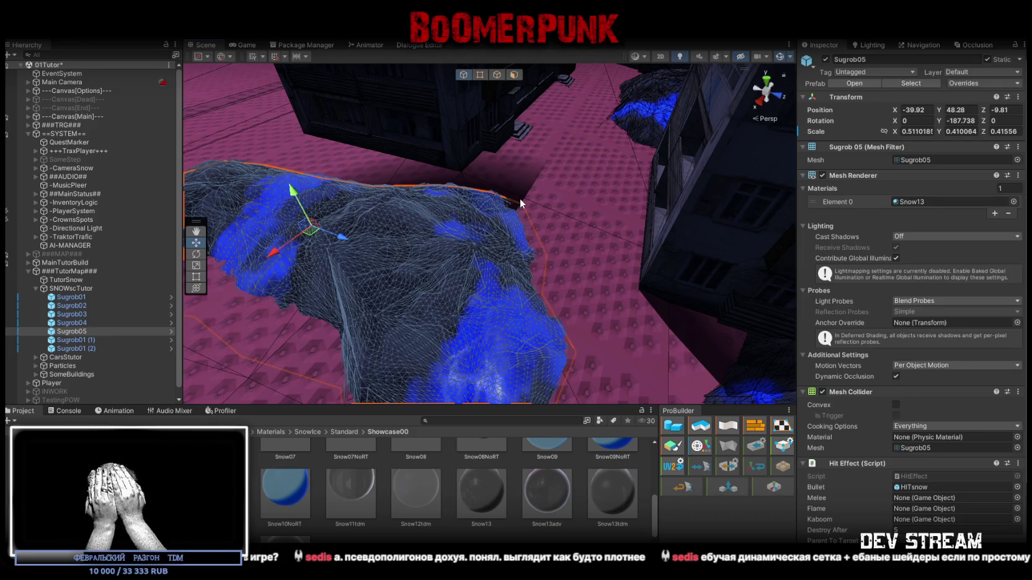
- Turn off gizmos so the waypoint labels no longer cover the buildings
mouse_move(520, 198)
mouse_down()
mouse_move(664, 224)
mouse_move(971, 214)
mouse_move(99, 229)
mouse_move(84, 255)
mouse_move(186, 110)
mouse_up()
click(781, 57)
mouse_move(514, 217)
mouse_down()
mouse_move(471, 261)
mouse_move(389, 308)
mouse_move(487, 221)
mouse_move(613, 284)
mouse_move(472, 265)
mouse_move(647, 290)
mouse_move(548, 240)
mouse_move(537, 244)
mouse_move(591, 278)
mouse_up()
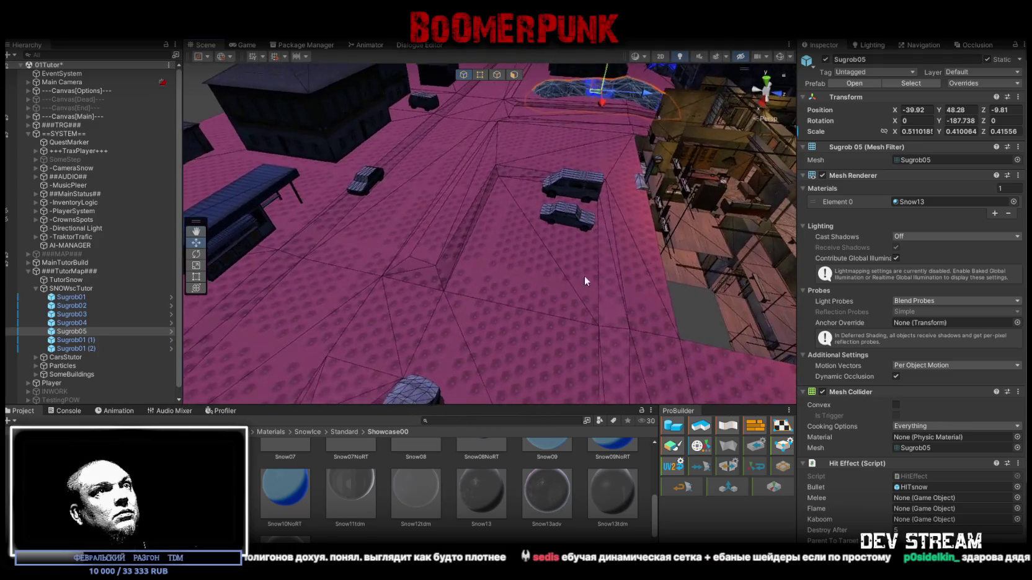
- Assign the Snow13 material to the TutorSnow ground's Element 0 slot by searching '13'
click(591, 278)
click(1020, 176)
text(13)
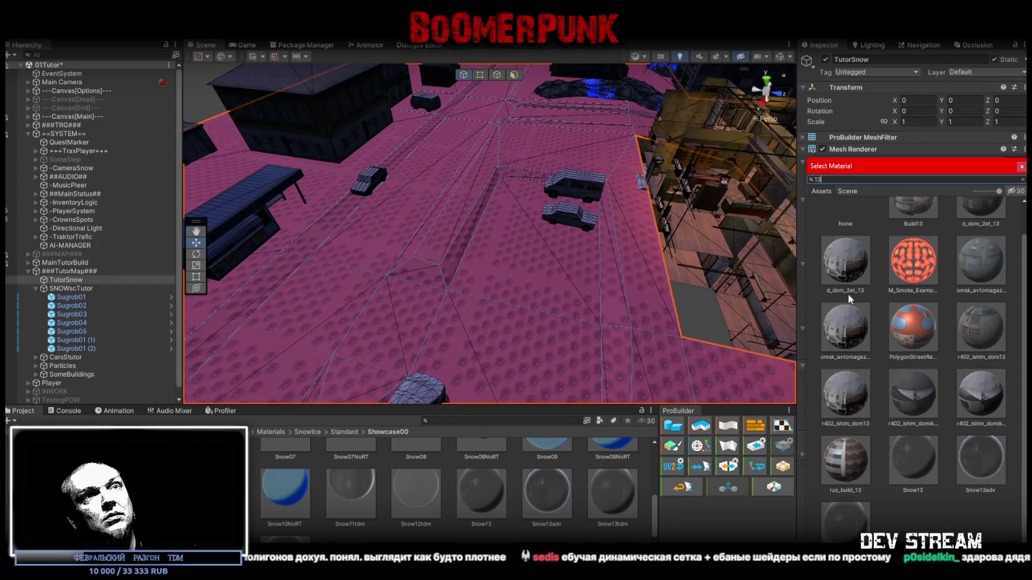
double_click(913, 476)
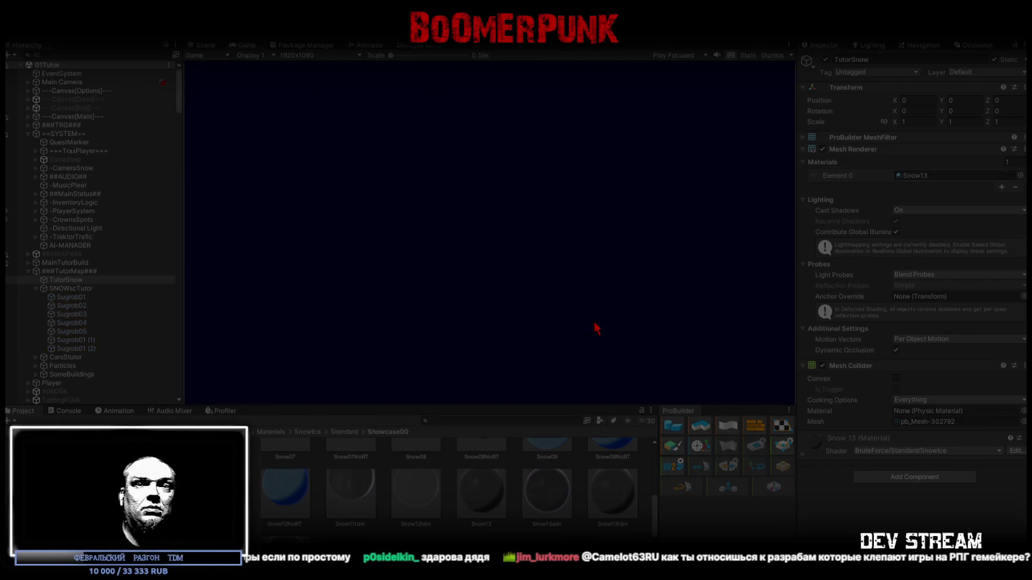
double_click(246, 44)
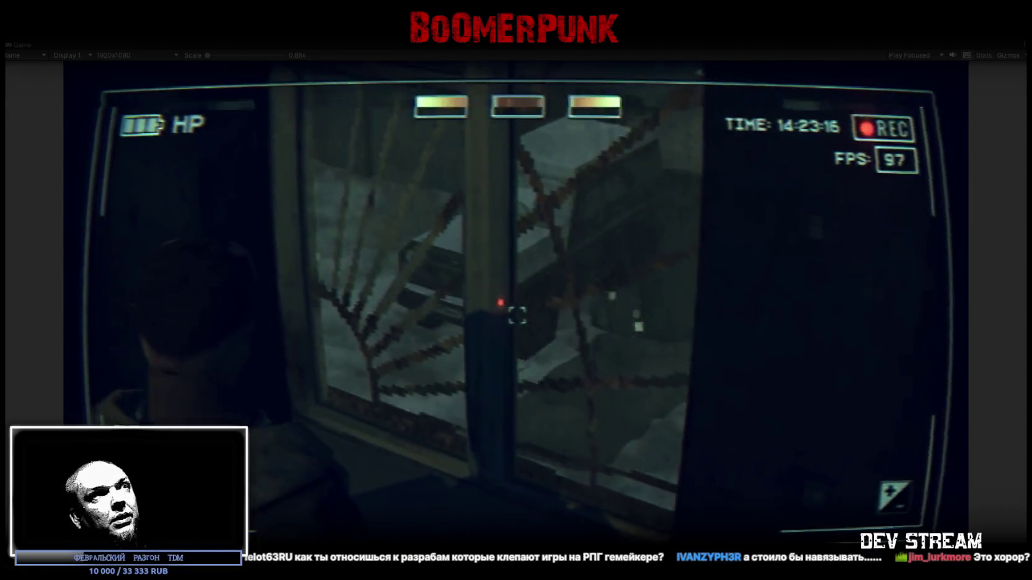
key(Escape)
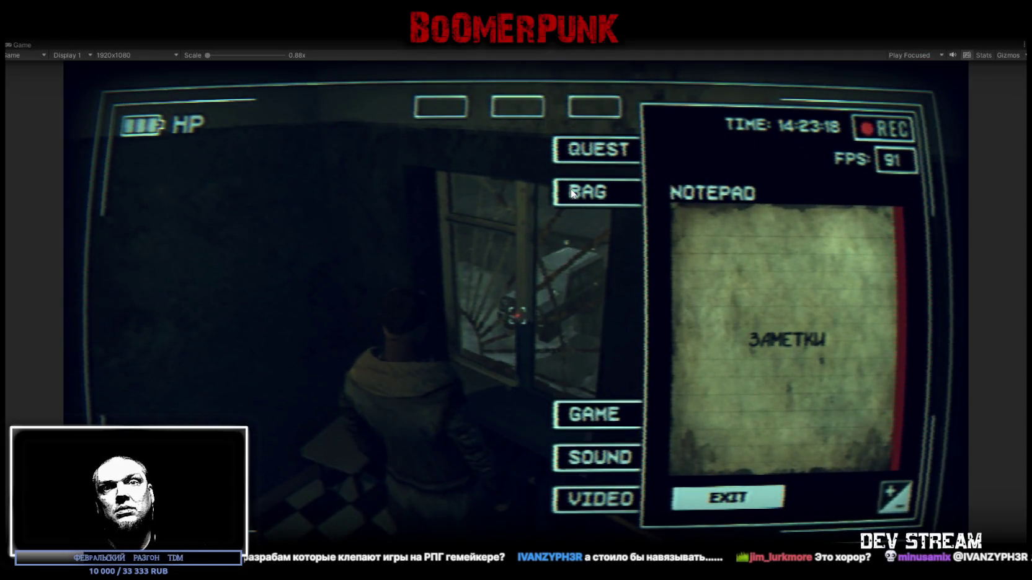
key(ctrl+p)
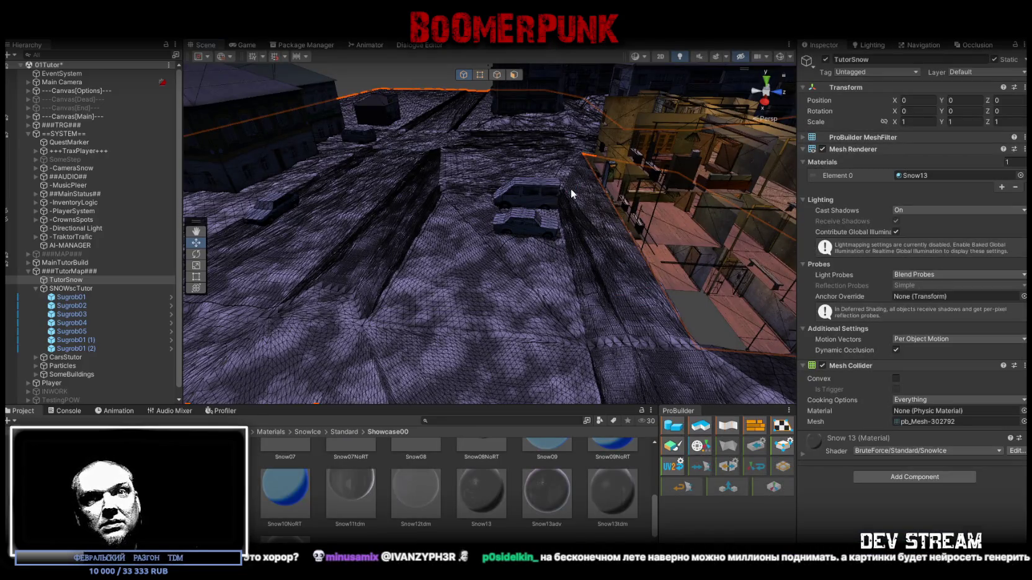
- Turn off scene lighting, inspect the uaz_base car, then open TutorSnow's Element 0 material picker
mouse_move(579, 163)
mouse_down()
mouse_move(689, 219)
mouse_move(525, 281)
mouse_move(599, 72)
mouse_up()
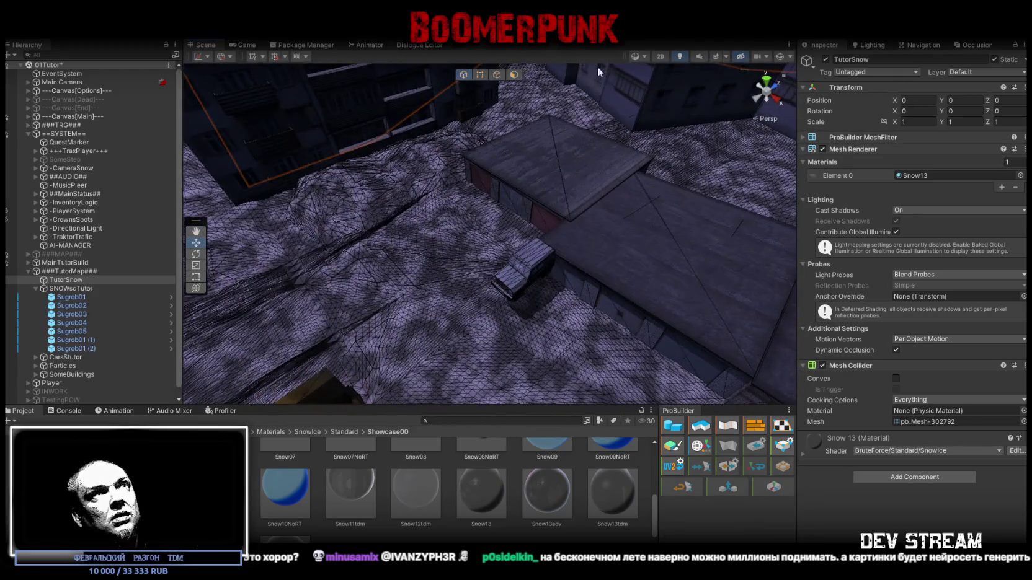
click(675, 60)
drag(675, 80, 608, 213)
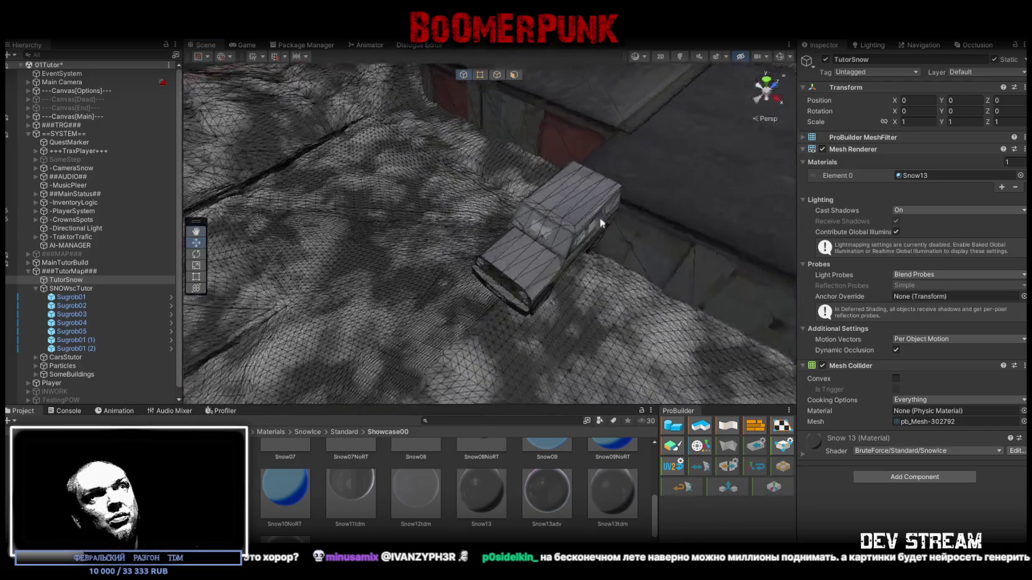
click(545, 280)
mouse_move(545, 285)
mouse_down()
mouse_move(744, 250)
mouse_move(629, 209)
mouse_move(472, 234)
mouse_move(527, 230)
mouse_move(400, 204)
mouse_up()
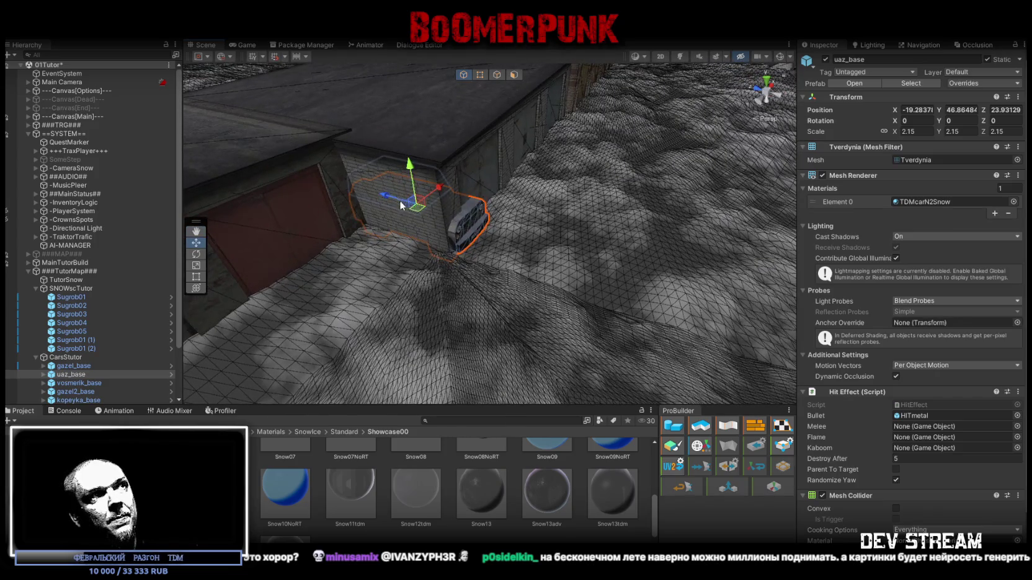
mouse_move(501, 236)
mouse_down()
mouse_move(387, 167)
mouse_move(478, 327)
mouse_move(416, 264)
mouse_up()
click(477, 328)
click(1020, 176)
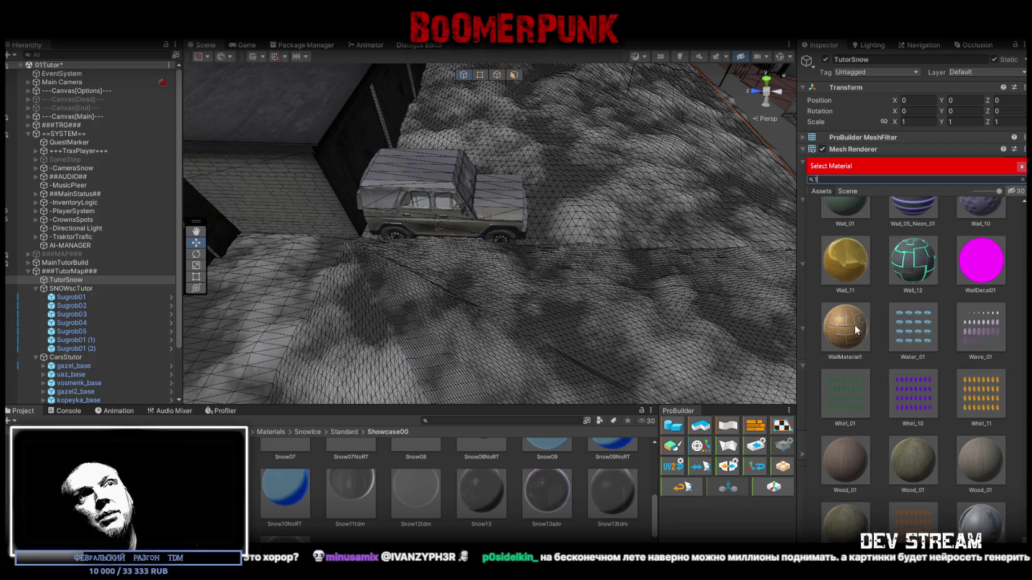
- Apply the purple Wall_10 material to the ground and select the uaz_base car
double_click(977, 208)
scroll(494, 206, up, 5)
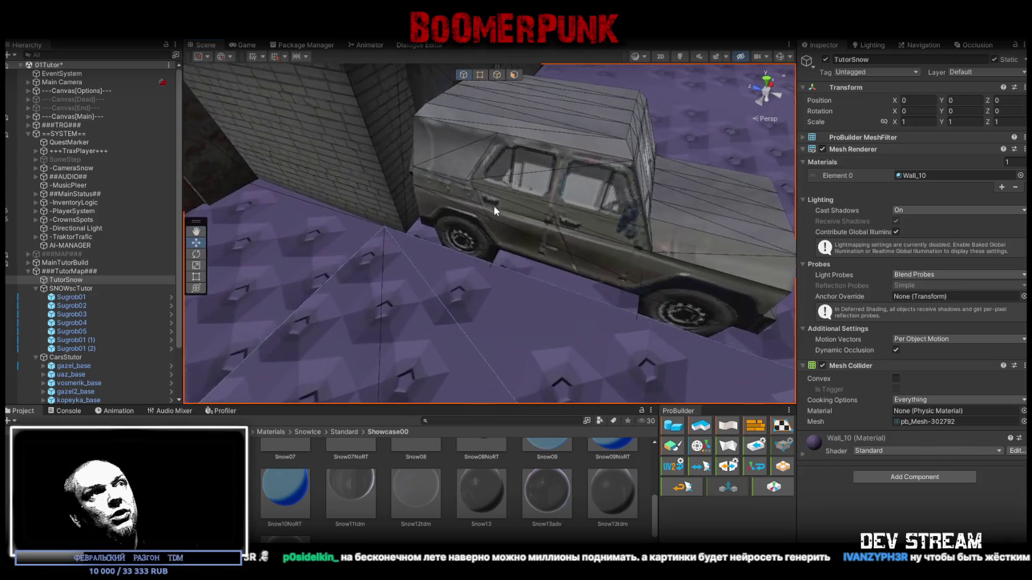
click(495, 206)
scroll(455, 265, up, 3)
scroll(436, 242, up, 3)
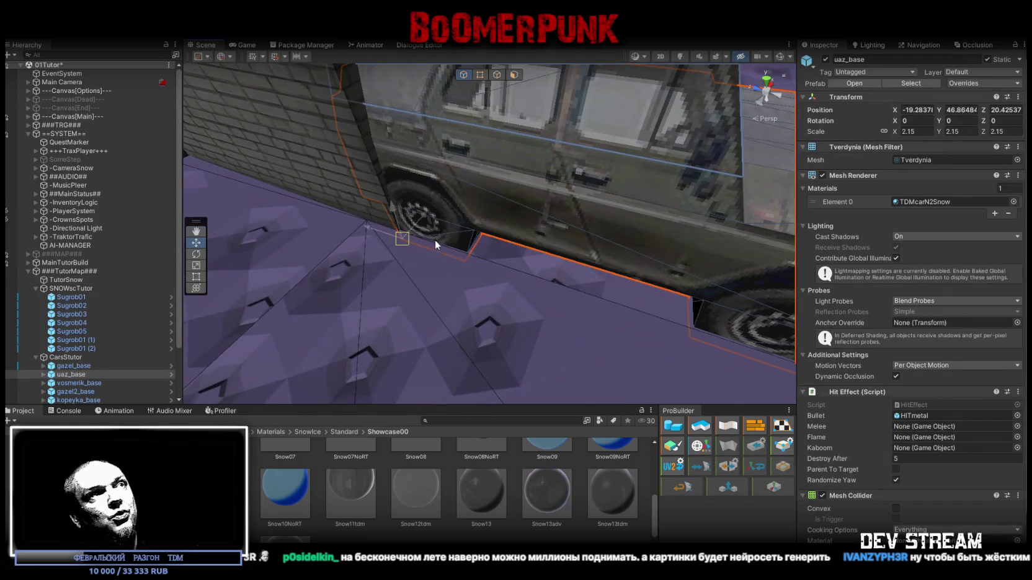
- Move the uaz_base car to about -22.77, 47.0, 19.96 beside the garages, turned 8.095°
drag(436, 242, 358, 220)
scroll(358, 219, down, 8)
drag(461, 211, 523, 224)
scroll(400, 187, up, 5)
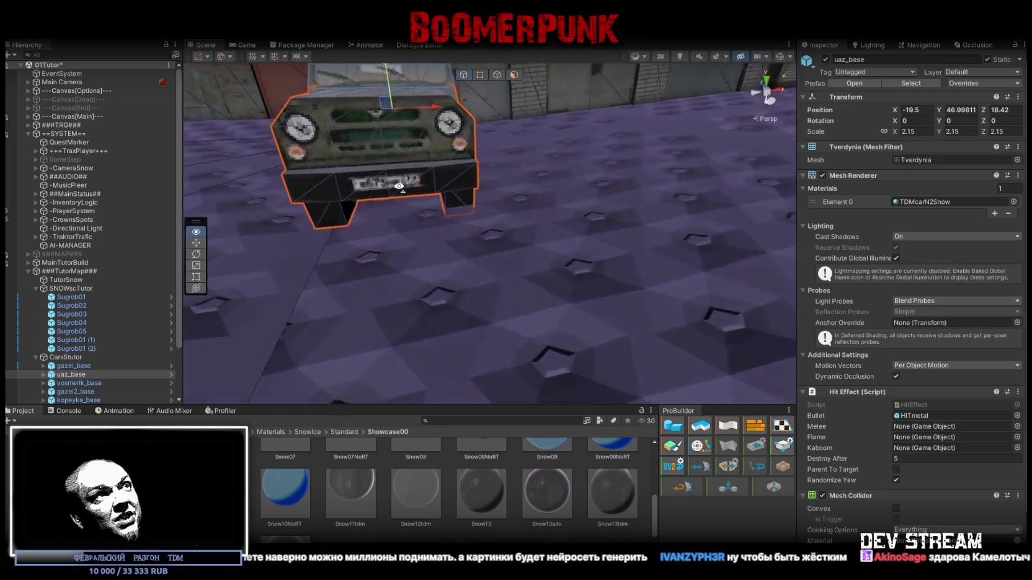
drag(399, 186, 472, 205)
scroll(471, 205, down, 6)
mouse_move(554, 248)
mouse_down()
mouse_move(423, 223)
mouse_move(439, 239)
mouse_move(434, 222)
mouse_up()
key(e)
key(w)
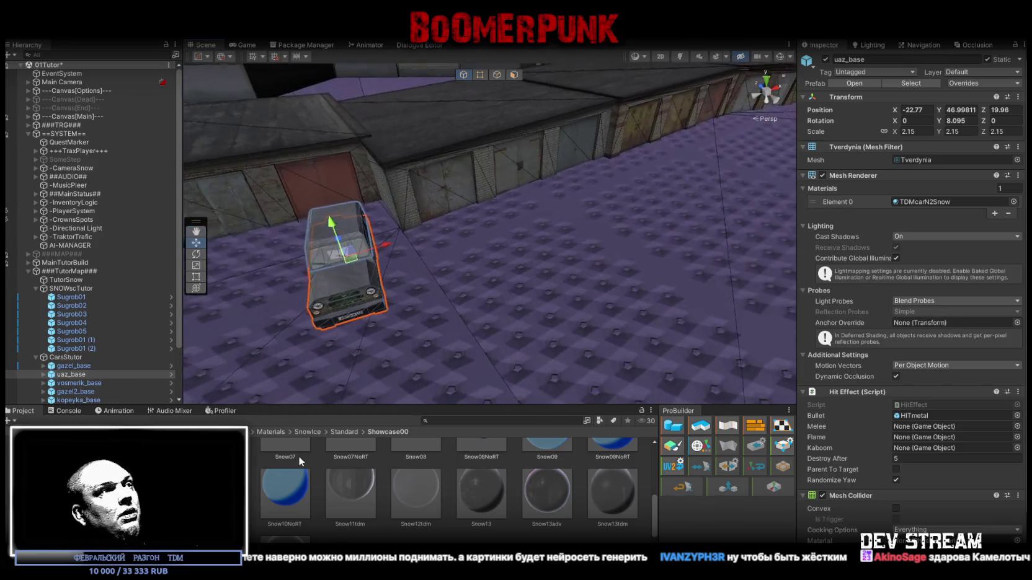
- Check the console, then browse the project assets to the construction assets folder
click(69, 412)
click(15, 412)
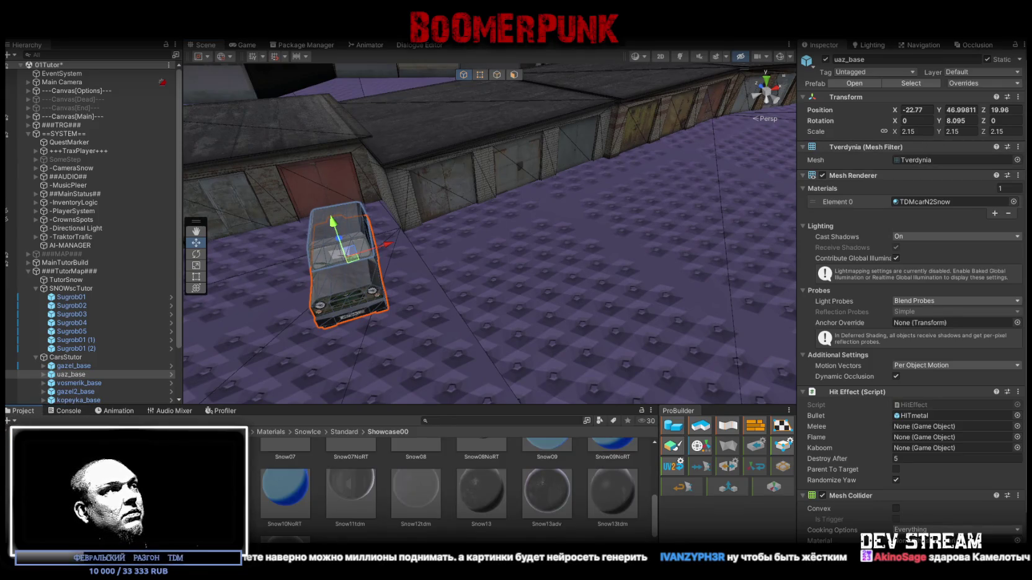
key(alt)
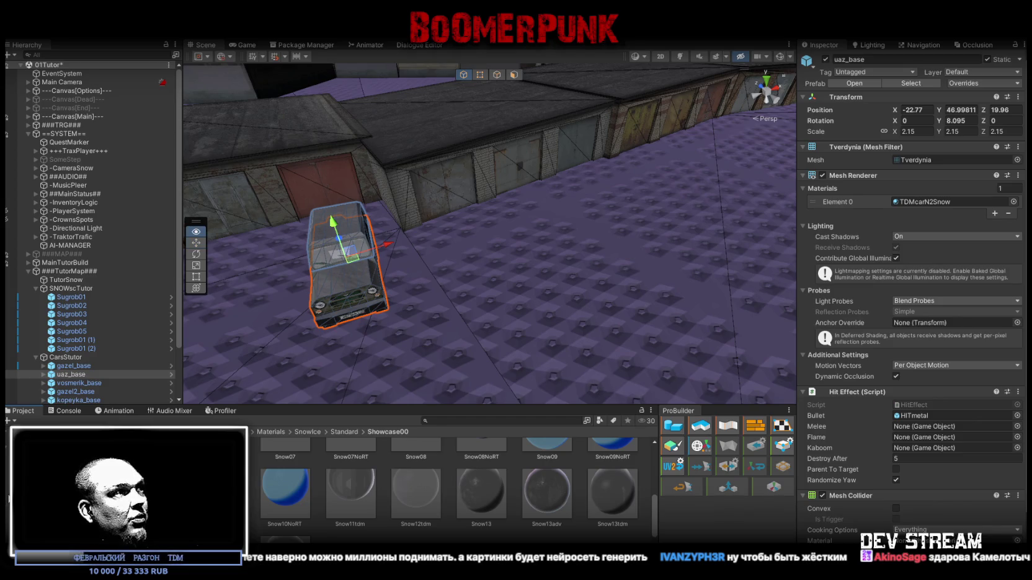
click(124, 472)
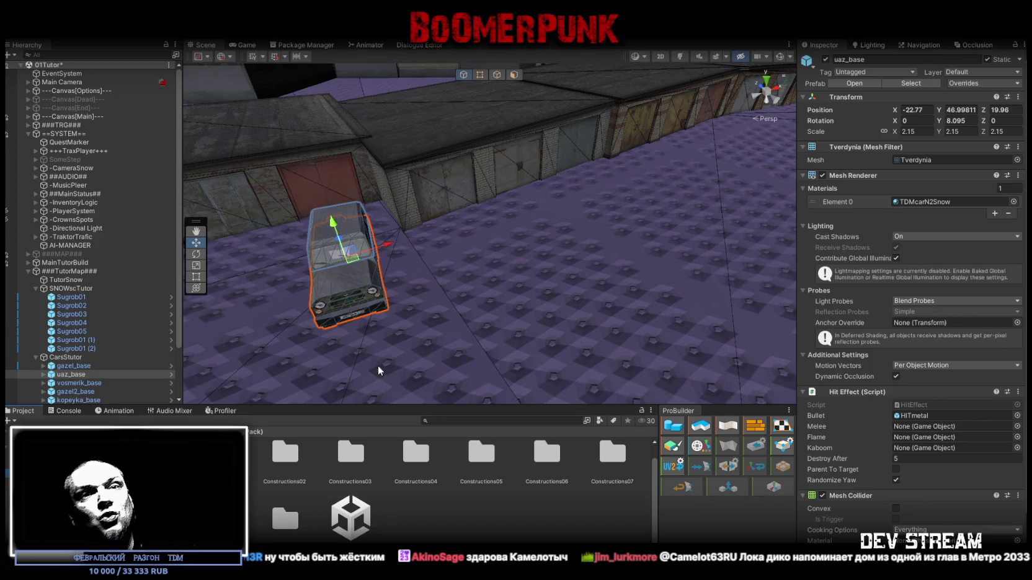
- Tour the rooms and rooftop, then open CarsPref showing moped_base, nivaz_base, pazik_base and Porshen
mouse_move(491, 273)
mouse_down()
mouse_move(908, 200)
mouse_move(458, 330)
mouse_move(552, 119)
mouse_move(642, 119)
mouse_move(601, 122)
mouse_up()
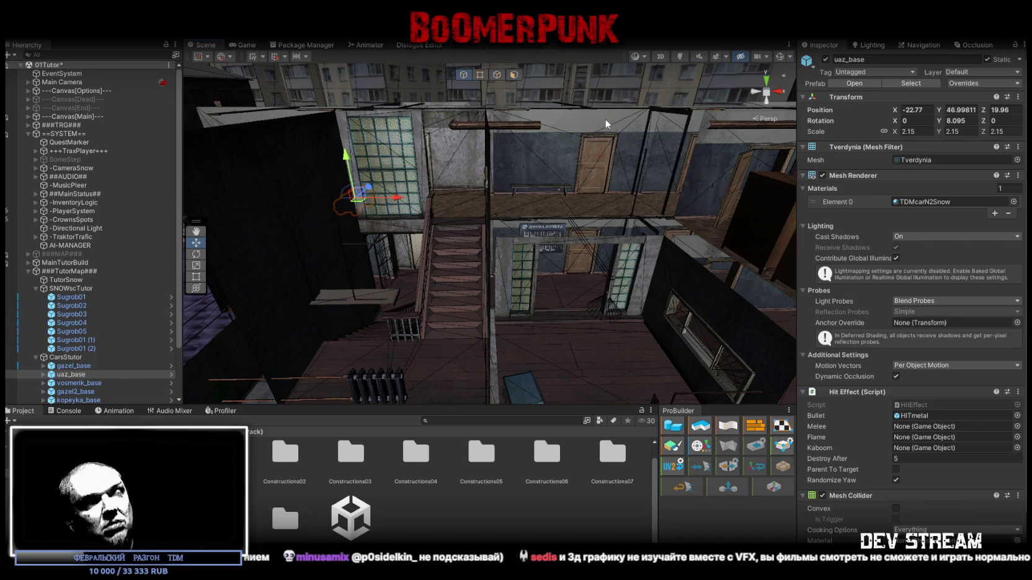
mouse_move(604, 118)
mouse_down()
mouse_move(643, 131)
mouse_move(649, 229)
mouse_move(675, 216)
mouse_move(637, 245)
mouse_up()
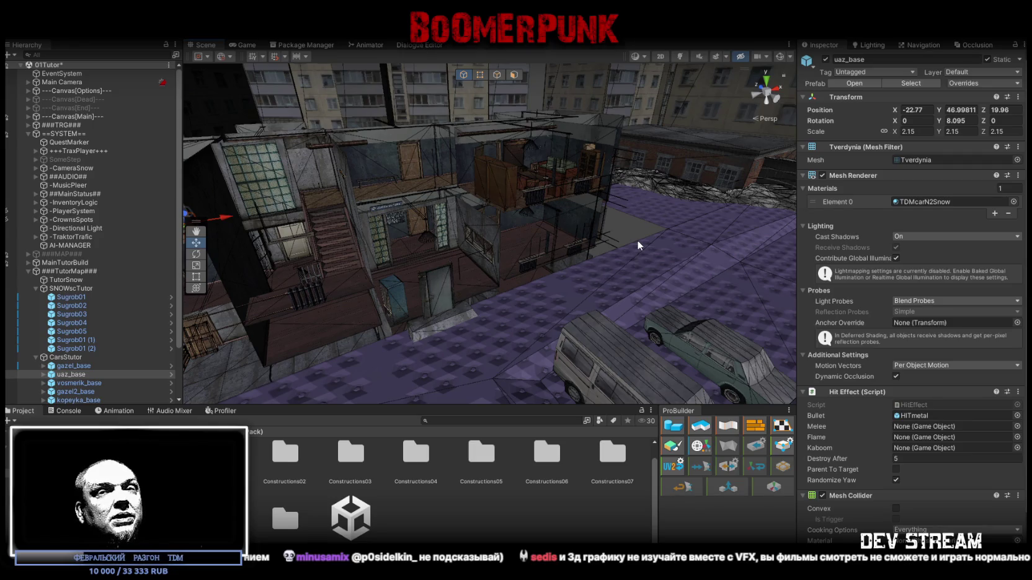
mouse_move(637, 240)
mouse_down()
mouse_move(593, 242)
mouse_move(603, 223)
mouse_move(610, 230)
mouse_move(190, 283)
mouse_move(265, 264)
mouse_move(480, 246)
mouse_move(647, 268)
mouse_up()
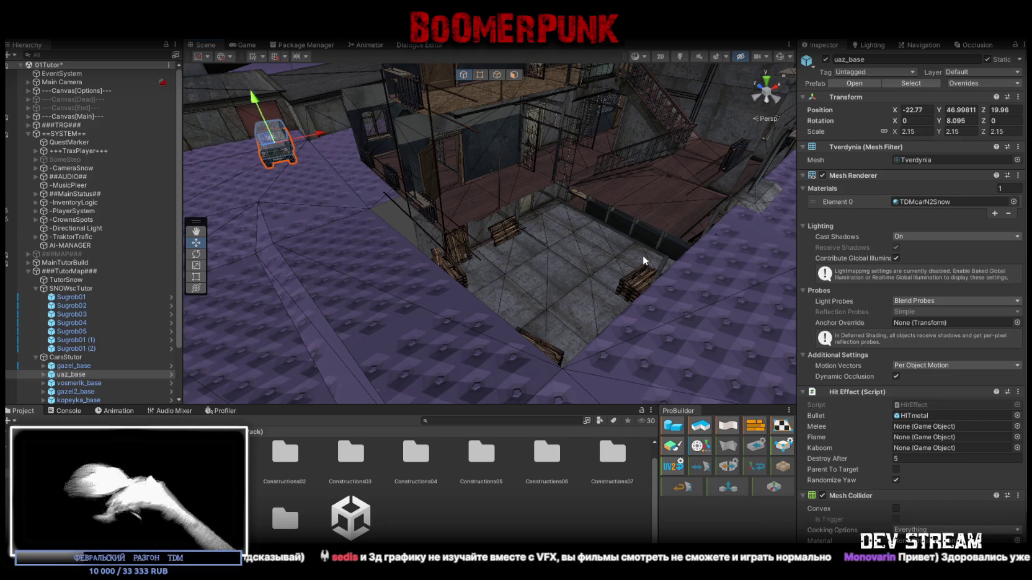
mouse_move(641, 254)
mouse_down()
mouse_move(426, 244)
mouse_move(479, 218)
mouse_up()
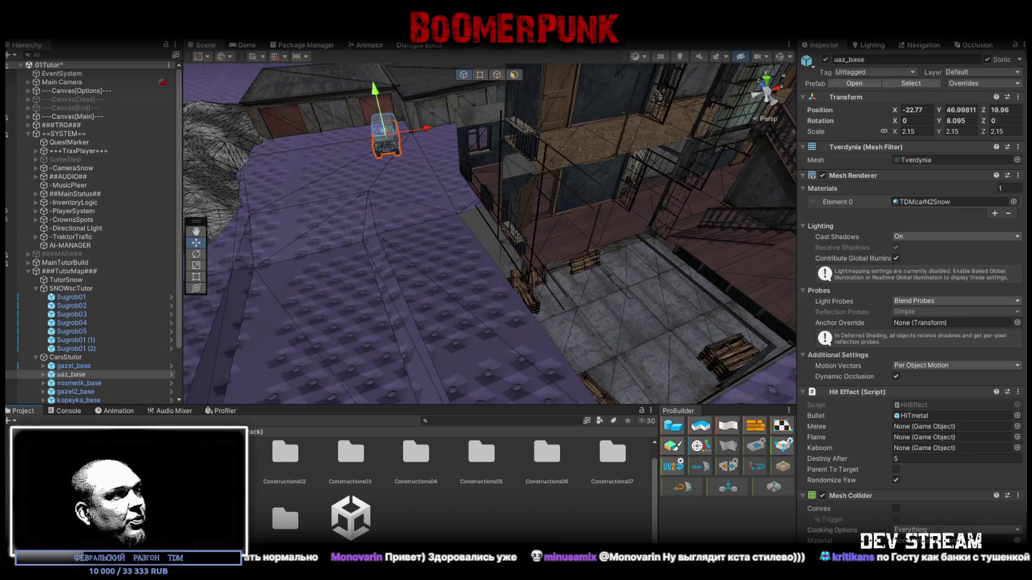
click(93, 471)
scroll(464, 496, down, 5)
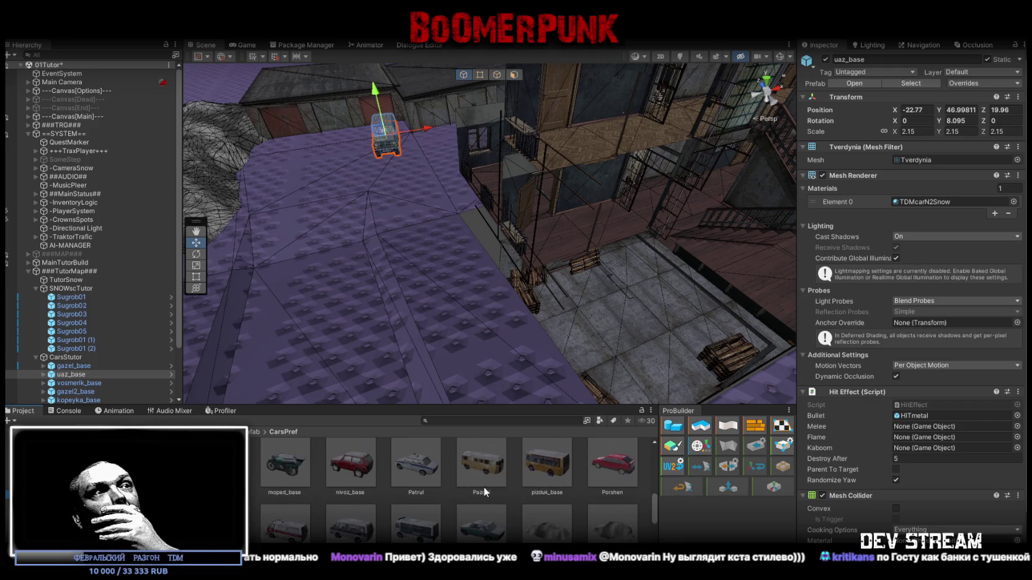
- Drag the Patrul police car prefab into the scene at height 49 beside the vans
mouse_move(410, 461)
mouse_down()
mouse_move(419, 188)
mouse_move(466, 305)
mouse_move(796, 329)
mouse_move(936, 169)
mouse_up()
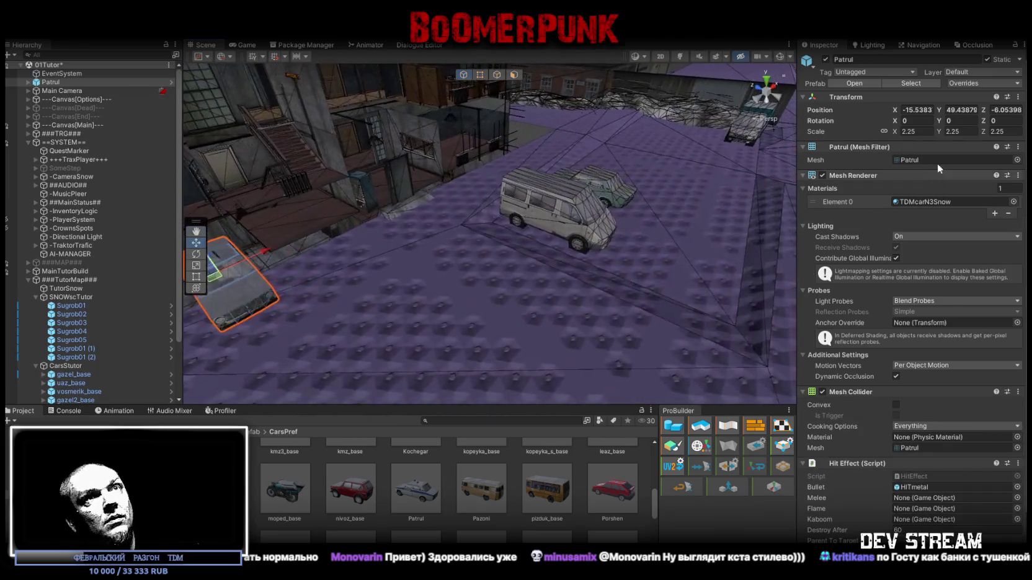
click(956, 110)
text(49)
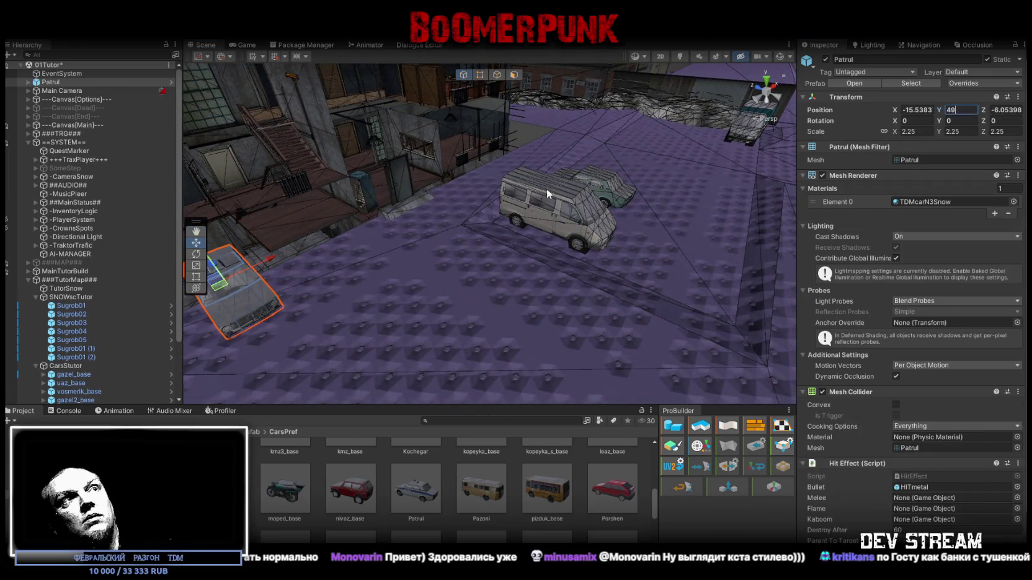
mouse_move(216, 294)
mouse_down()
mouse_move(611, 176)
mouse_move(454, 192)
mouse_move(505, 225)
mouse_move(561, 220)
mouse_move(549, 218)
mouse_move(543, 246)
mouse_up()
- Fine-tune the police car to 11.55, 49, -13.06 and turn it to 7.531°
key(e)
key(f)
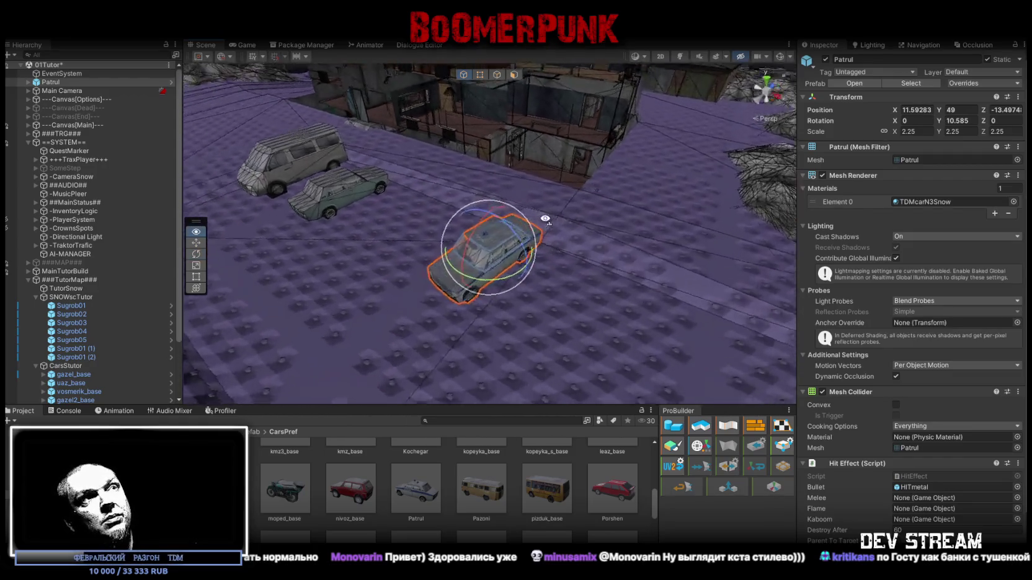
key(w)
drag(420, 258, 421, 244)
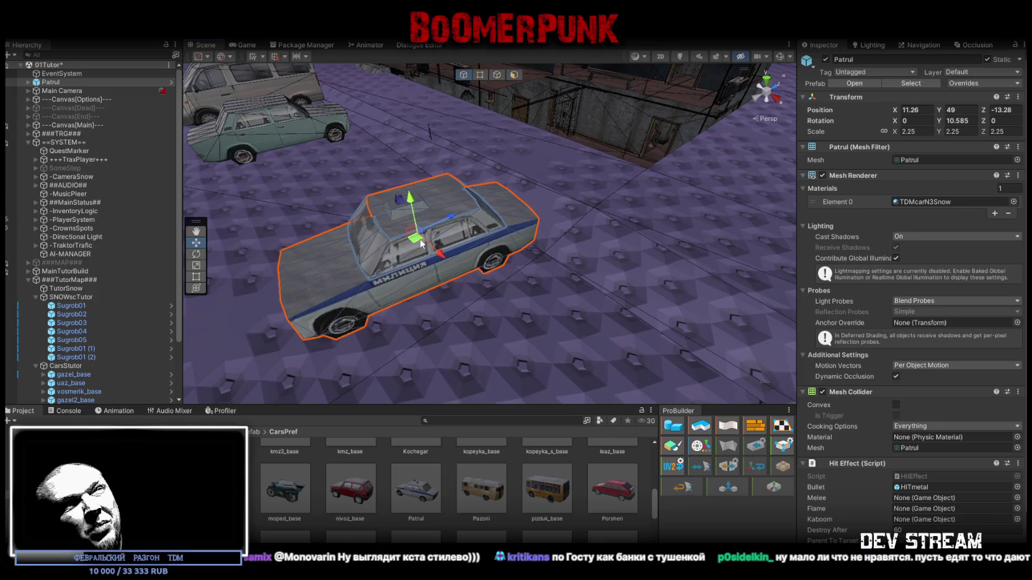
drag(422, 240, 433, 235)
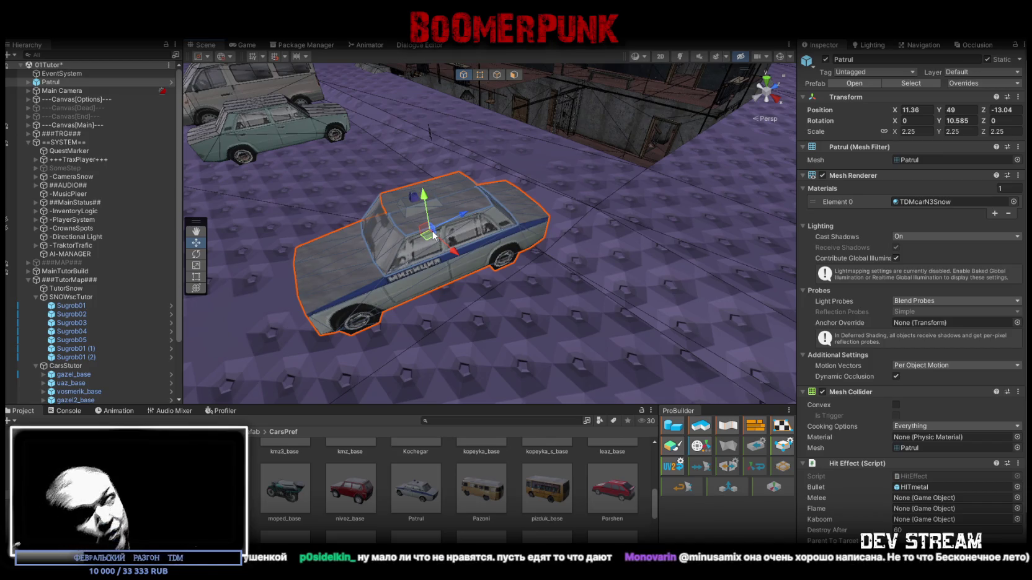
mouse_move(433, 236)
mouse_down()
mouse_move(258, 247)
mouse_move(337, 222)
mouse_up()
key(e)
mouse_move(446, 174)
mouse_down()
mouse_move(437, 192)
mouse_move(558, 223)
mouse_move(703, 247)
mouse_move(728, 231)
mouse_move(679, 168)
mouse_move(620, 186)
mouse_move(487, 168)
mouse_up()
key(w)
scroll(487, 167, down, 5)
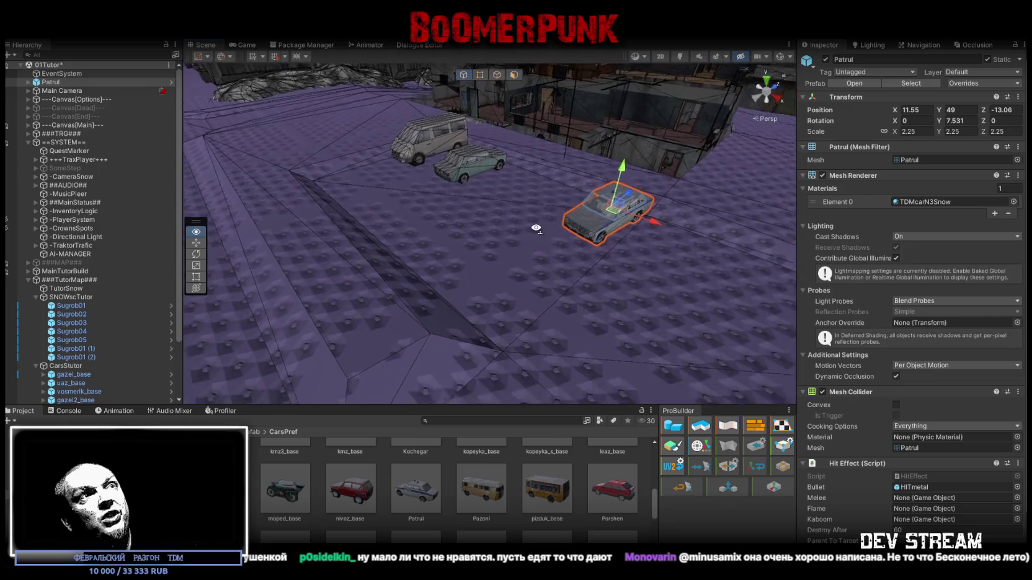
mouse_move(547, 238)
mouse_down()
mouse_move(367, 223)
mouse_move(385, 230)
mouse_up()
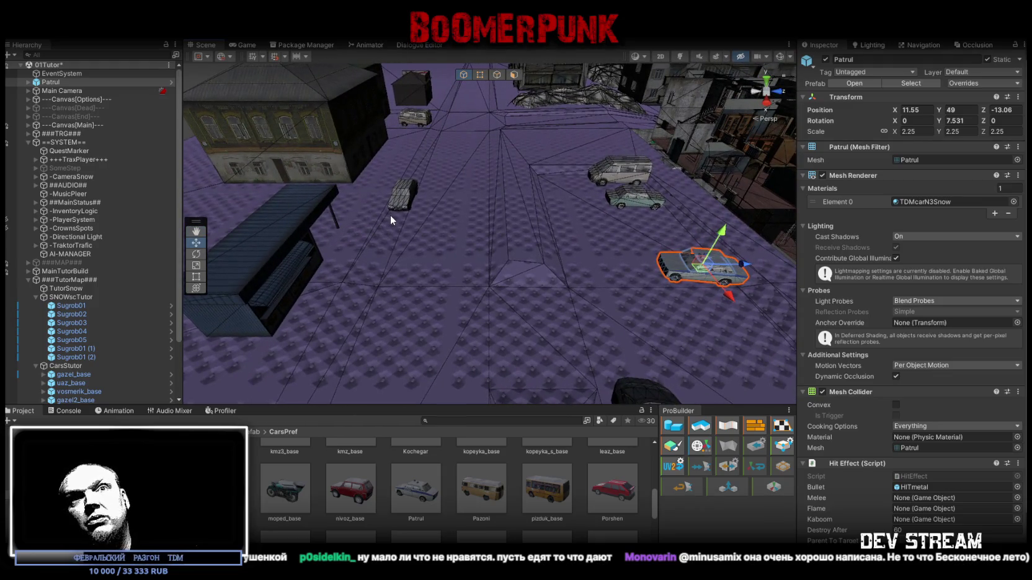
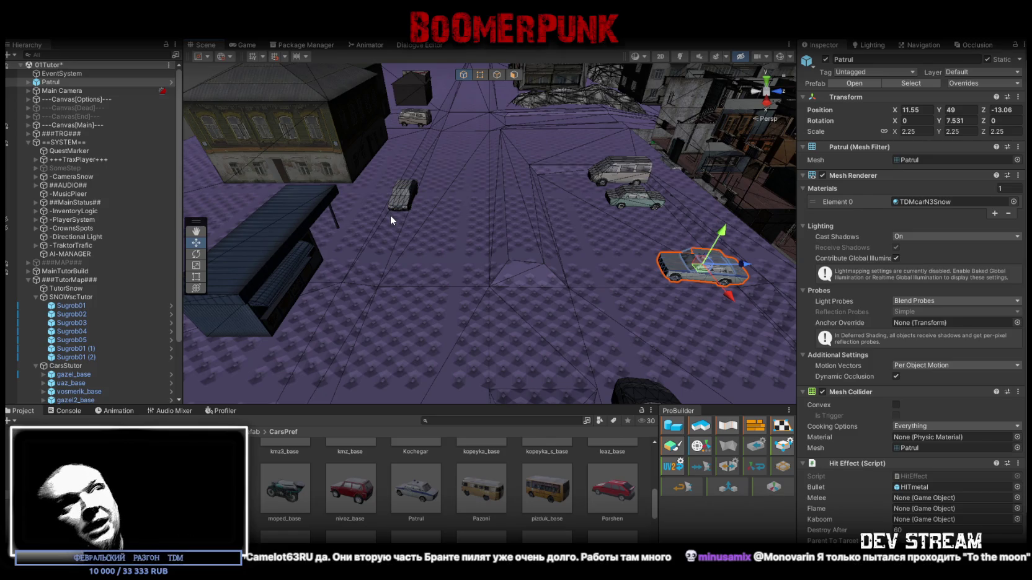
- Duplicate the Patrul police car and move the copy, Patrul (1), toward the roadside shop
mouse_move(486, 209)
mouse_down()
mouse_move(657, 244)
mouse_move(666, 233)
mouse_move(686, 246)
mouse_up()
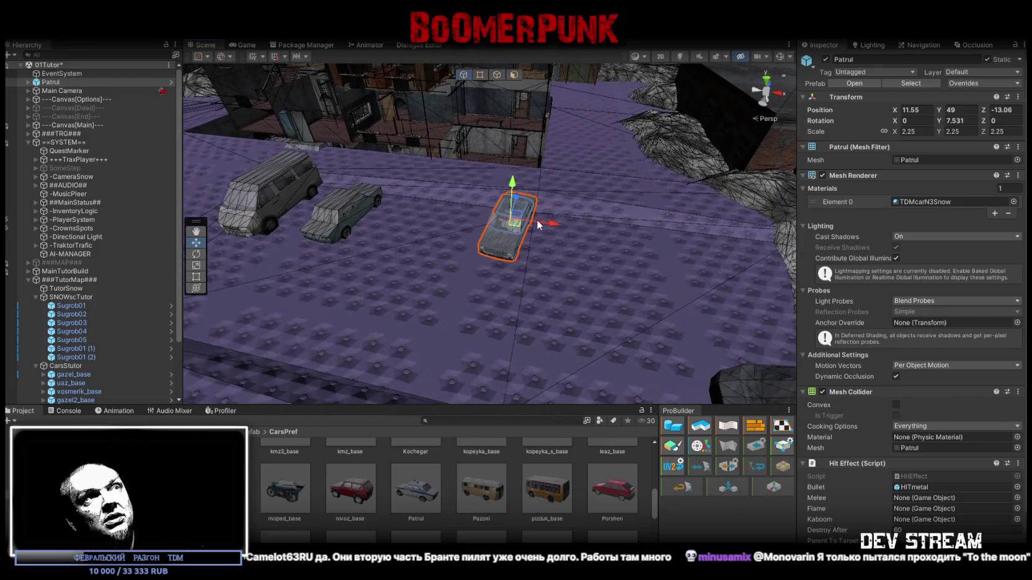
key(ctrl+d)
mouse_move(522, 225)
mouse_down()
mouse_move(435, 221)
mouse_move(434, 243)
mouse_move(416, 233)
mouse_up()
key(e)
key(f)
key(w)
scroll(506, 256, down, 3)
mouse_move(505, 256)
mouse_down()
mouse_move(733, 287)
mouse_move(484, 369)
mouse_move(311, 329)
mouse_move(672, 248)
mouse_move(602, 210)
mouse_move(349, 227)
mouse_move(576, 229)
mouse_move(524, 237)
mouse_move(395, 167)
mouse_move(410, 184)
mouse_move(377, 177)
mouse_move(405, 187)
mouse_up()
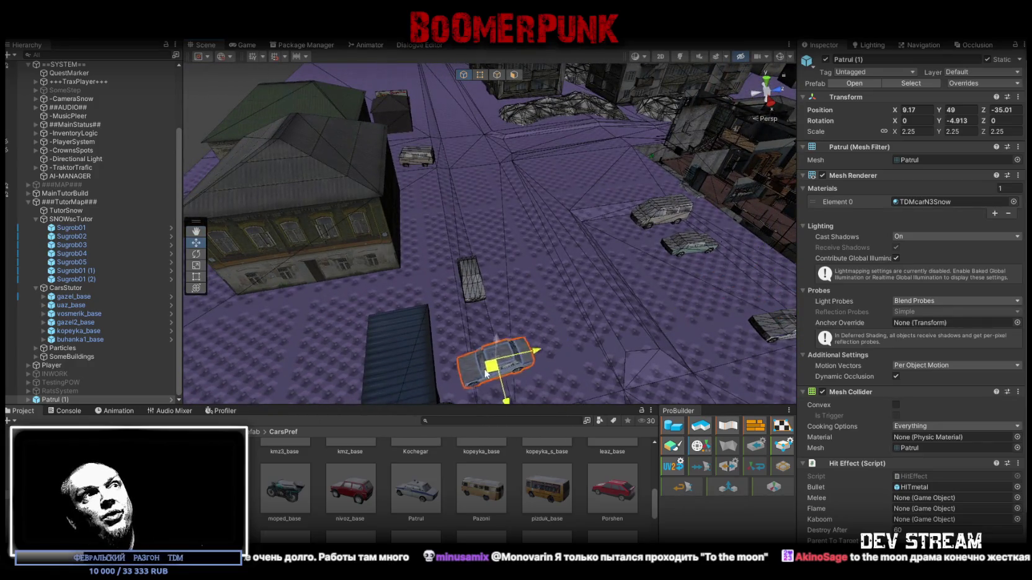
key(e)
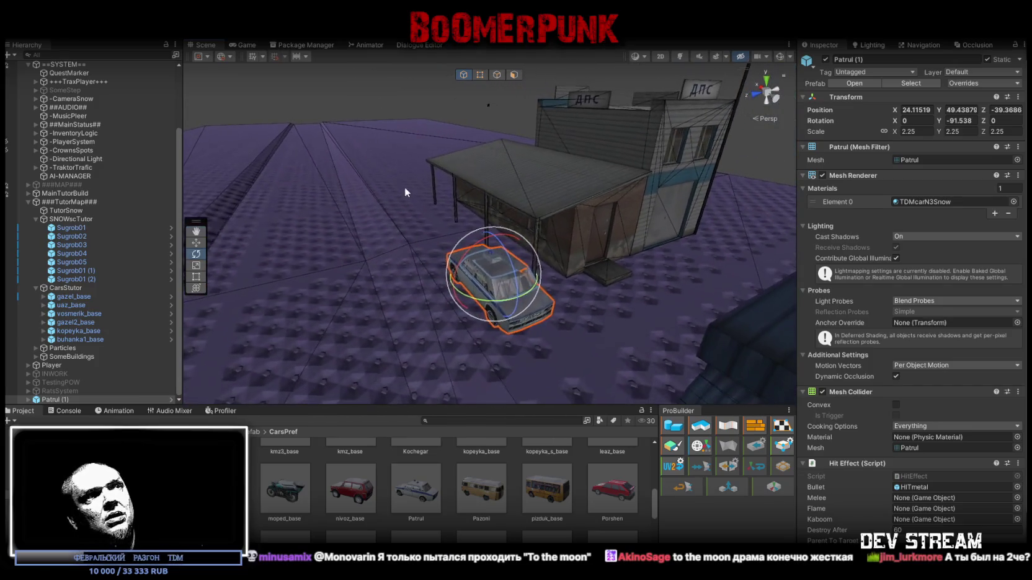
- Move and turn Patrul (1) so it stands beside the ДПС post
mouse_move(493, 299)
mouse_down()
mouse_move(446, 257)
mouse_move(695, 266)
mouse_up()
key(w)
mouse_move(695, 266)
mouse_down()
mouse_move(645, 279)
mouse_move(757, 269)
mouse_up()
key(e)
key(w)
drag(620, 265, 626, 268)
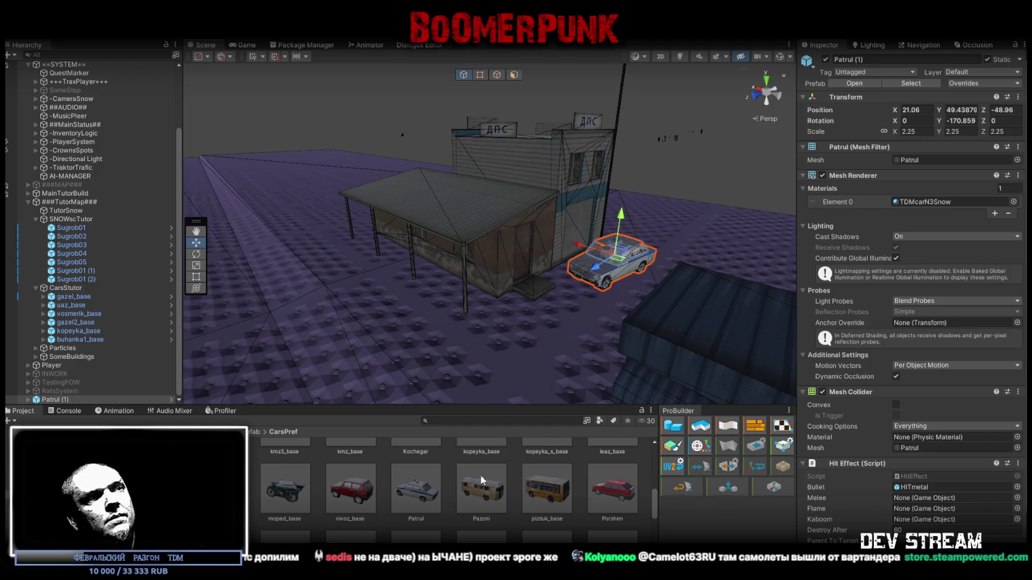
- Place a Sbor bus from the Project prefabs onto the yard street
scroll(485, 480, down, 2)
mouse_move(395, 322)
mouse_down()
mouse_move(909, 313)
mouse_move(972, 320)
mouse_move(996, 347)
mouse_move(35, 363)
mouse_move(62, 373)
mouse_up()
mouse_move(409, 503)
mouse_down()
mouse_move(504, 274)
mouse_move(444, 256)
mouse_move(492, 261)
mouse_move(446, 238)
mouse_move(464, 294)
mouse_up()
key(e)
key(w)
- Duplicate the Sbor bus and position the turned copy, Sbor (1), further along the street
key(ctrl+d)
mouse_move(390, 271)
mouse_down()
mouse_move(694, 181)
mouse_move(766, 197)
mouse_move(527, 226)
mouse_move(484, 248)
mouse_move(460, 242)
mouse_move(661, 139)
mouse_move(742, 162)
mouse_move(824, 167)
mouse_move(474, 223)
mouse_move(478, 196)
mouse_move(642, 242)
mouse_up()
mouse_move(373, 162)
mouse_down()
mouse_move(652, 239)
mouse_move(773, 244)
mouse_move(600, 226)
mouse_up()
key(e)
drag(434, 276, 391, 276)
mouse_move(390, 276)
mouse_down()
mouse_move(583, 248)
mouse_move(435, 186)
mouse_move(311, 153)
mouse_move(329, 148)
mouse_up()
key(w)
mouse_move(464, 107)
mouse_down()
mouse_move(459, 88)
mouse_move(543, 170)
mouse_move(443, 271)
mouse_move(384, 276)
mouse_move(397, 211)
mouse_move(306, 162)
mouse_move(429, 216)
mouse_up()
key(e)
key(w)
drag(454, 296, 465, 285)
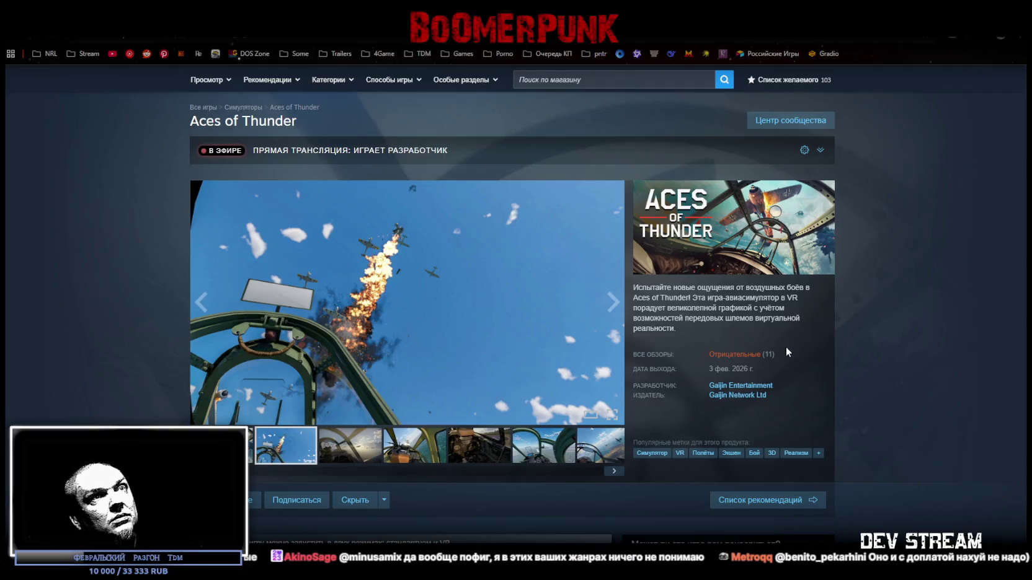
- Open the Aces of Thunder user reviews and highlight lines of the first review
mouse_move(737, 360)
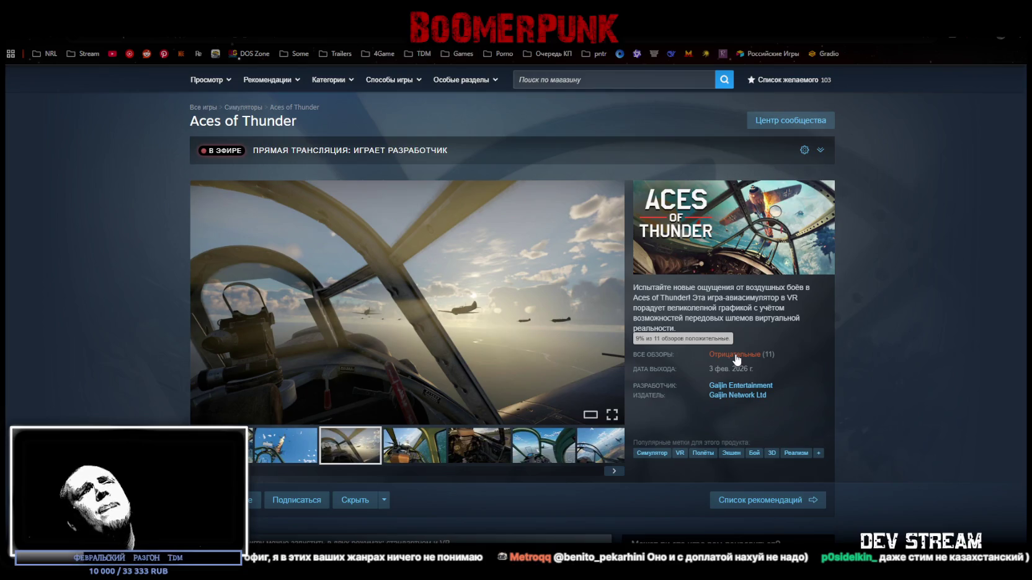
click(736, 356)
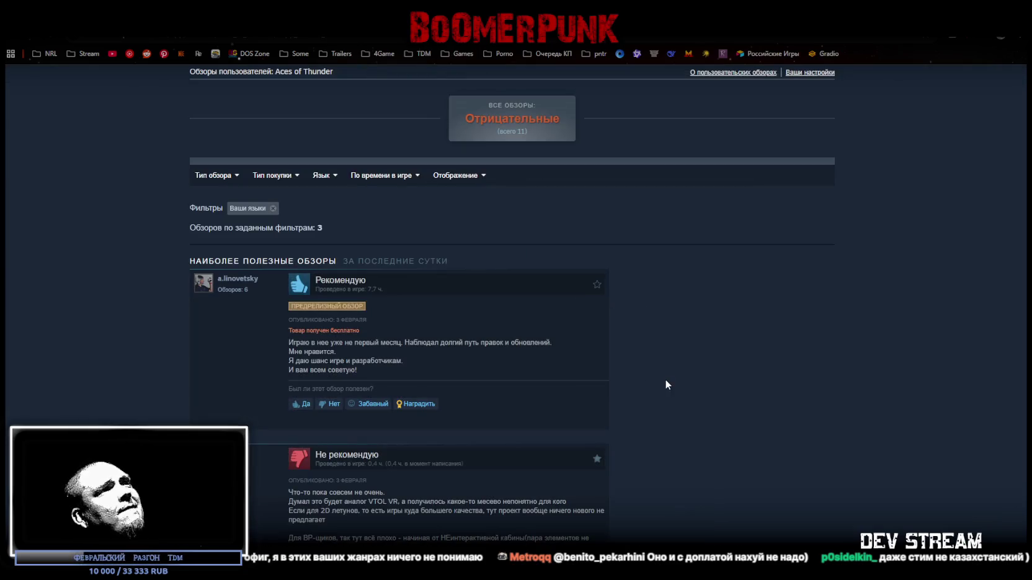
mouse_move(318, 345)
mouse_down()
mouse_move(505, 346)
mouse_move(461, 349)
mouse_up()
click(407, 361)
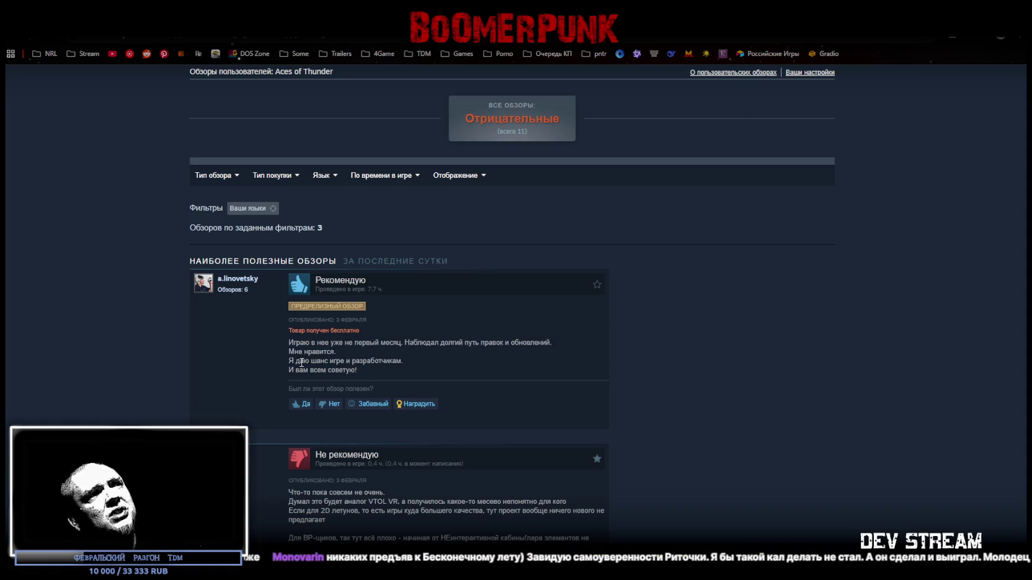
drag(299, 361, 367, 360)
scroll(382, 358, down, 6)
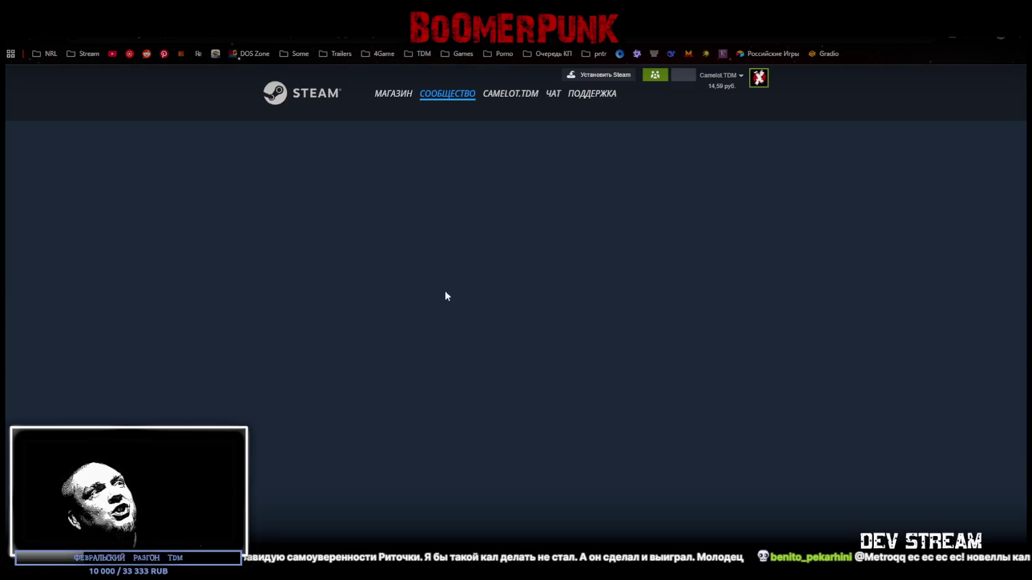
- Scroll the community reviews, check the review-type filter and sort options, then go back
scroll(445, 329, down, 10)
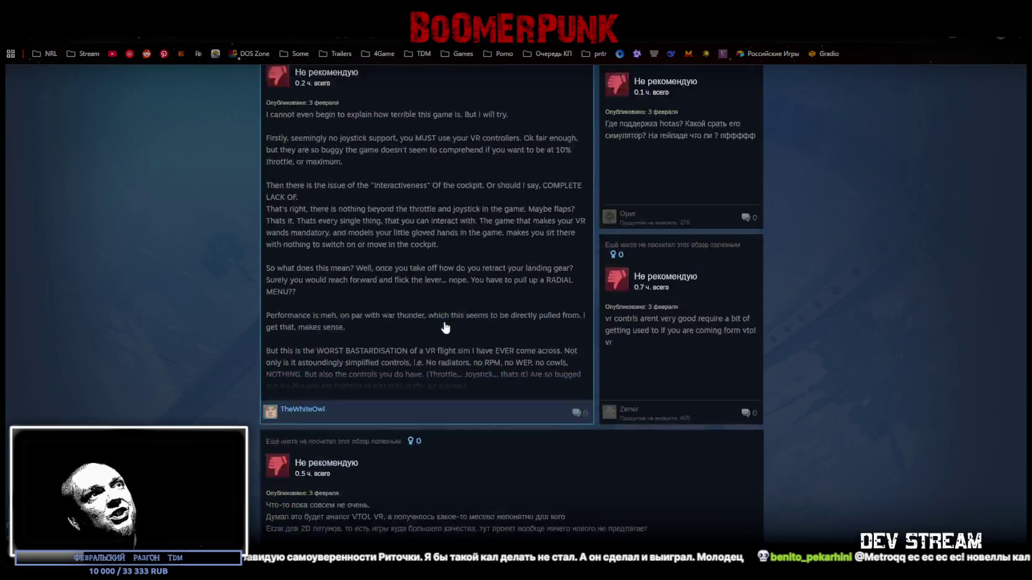
scroll(445, 329, down, 7)
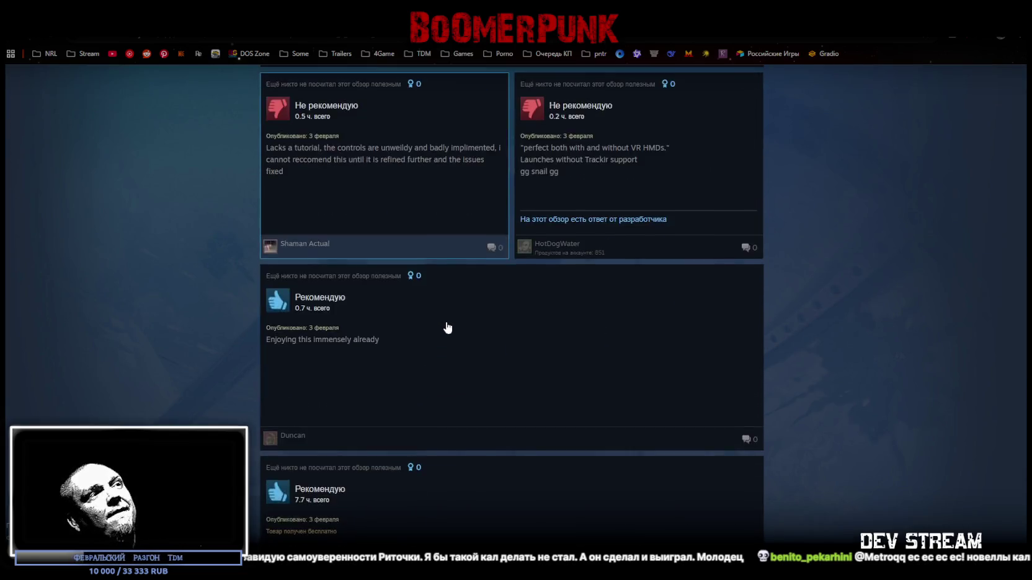
scroll(463, 350, down, 10)
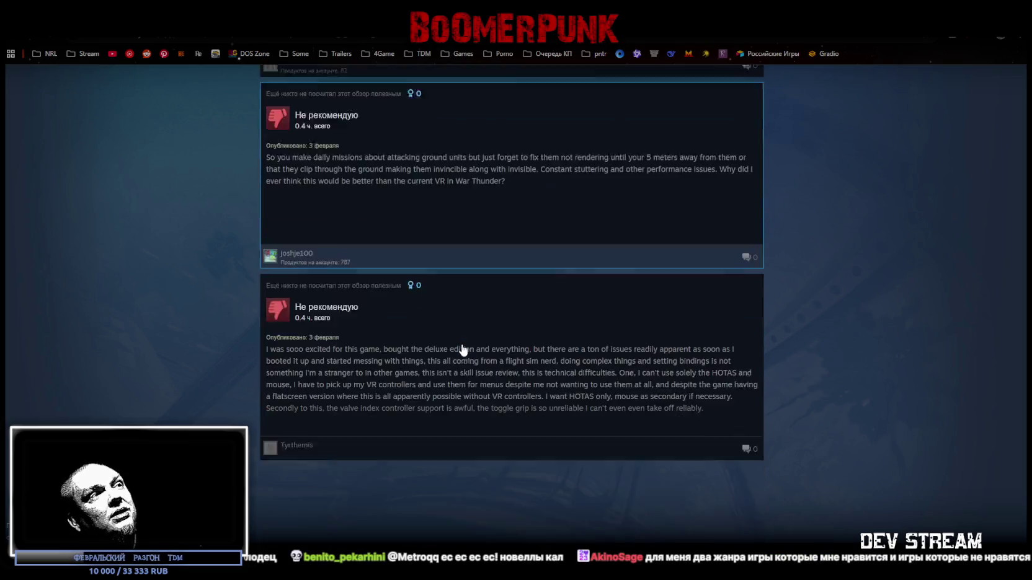
scroll(440, 397, up, 10)
scroll(412, 387, up, 15)
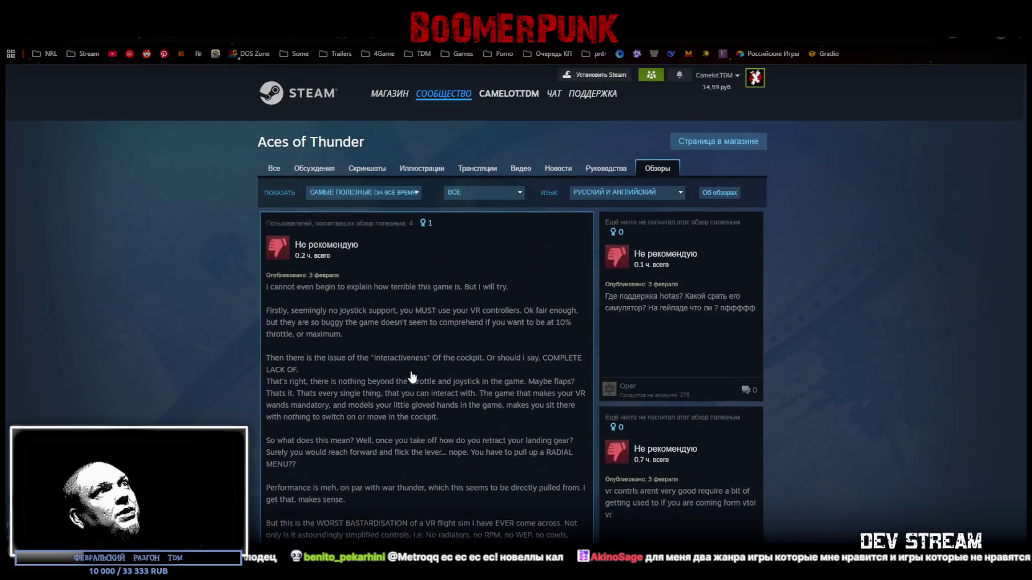
click(489, 195)
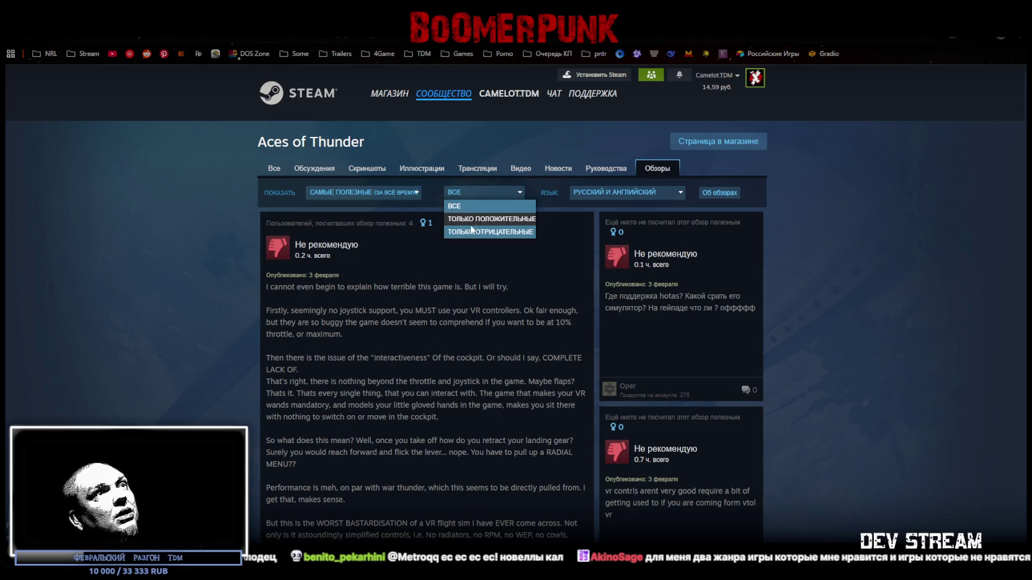
click(416, 194)
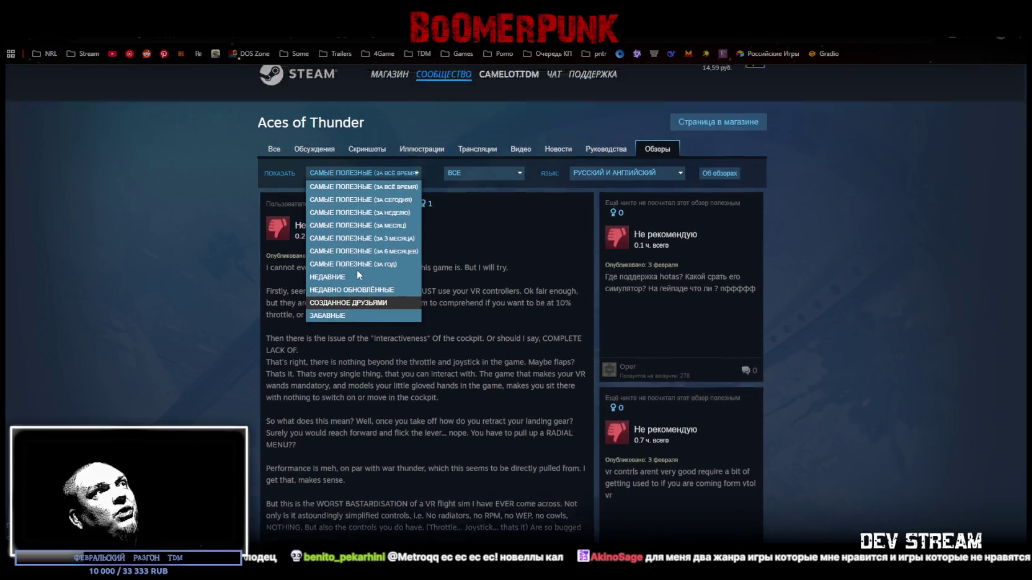
key(alt+Left)
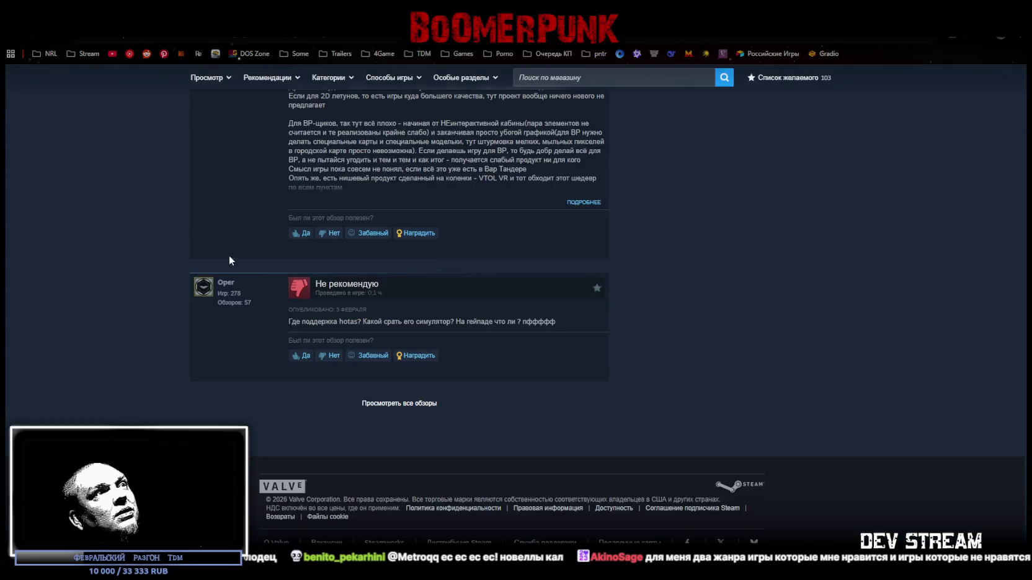
- Remove the language filter so all Aces of Thunder reviews are shown
scroll(301, 373, up, 7)
scroll(301, 369, down, 4)
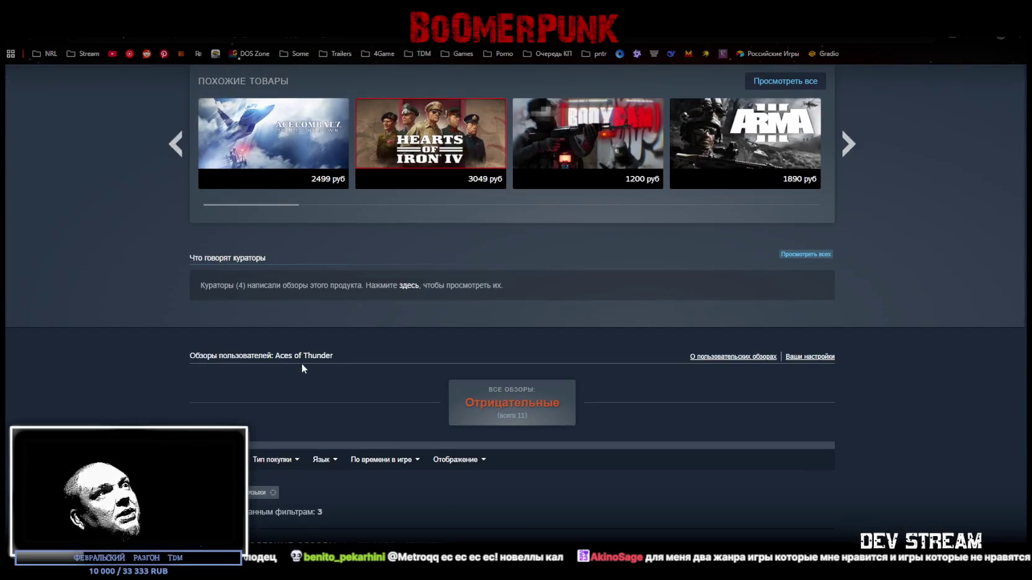
scroll(778, 335, down, 2)
mouse_move(495, 246)
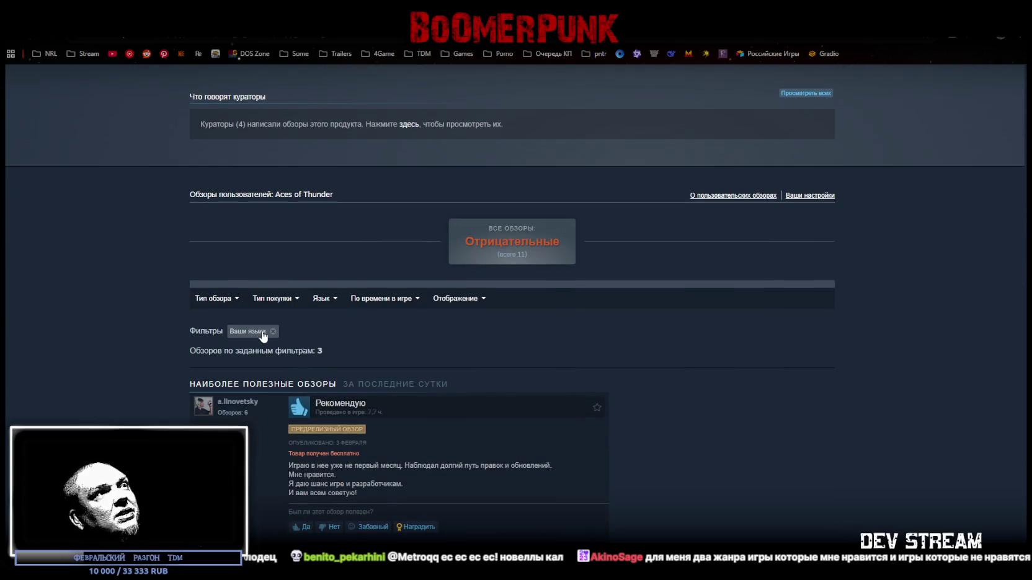
click(273, 333)
scroll(465, 347, down, 3)
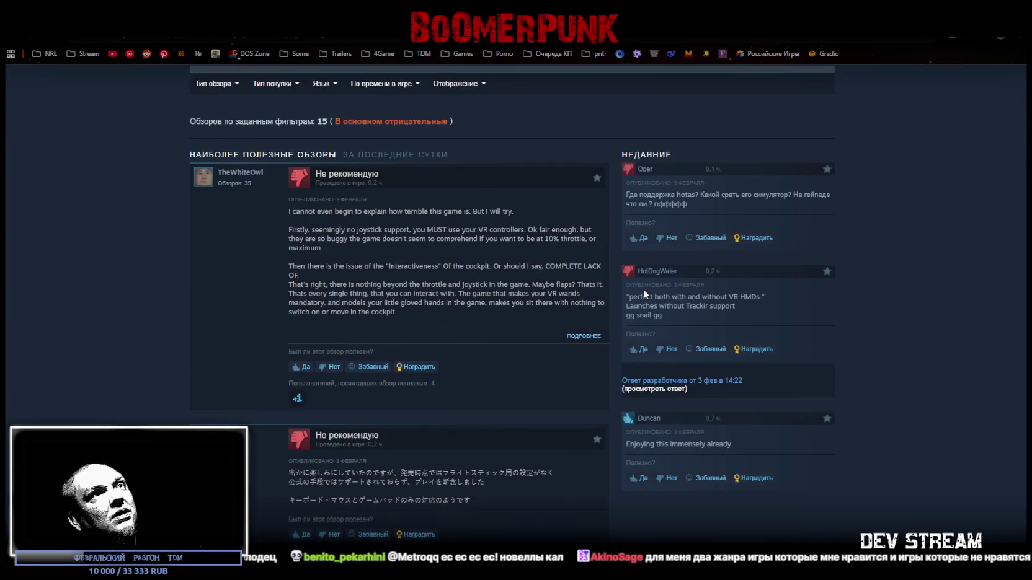
- Highlight passages in several reviews, including the hotas, VR, Japanese and Chinese ones
drag(656, 196, 785, 195)
drag(629, 204, 684, 203)
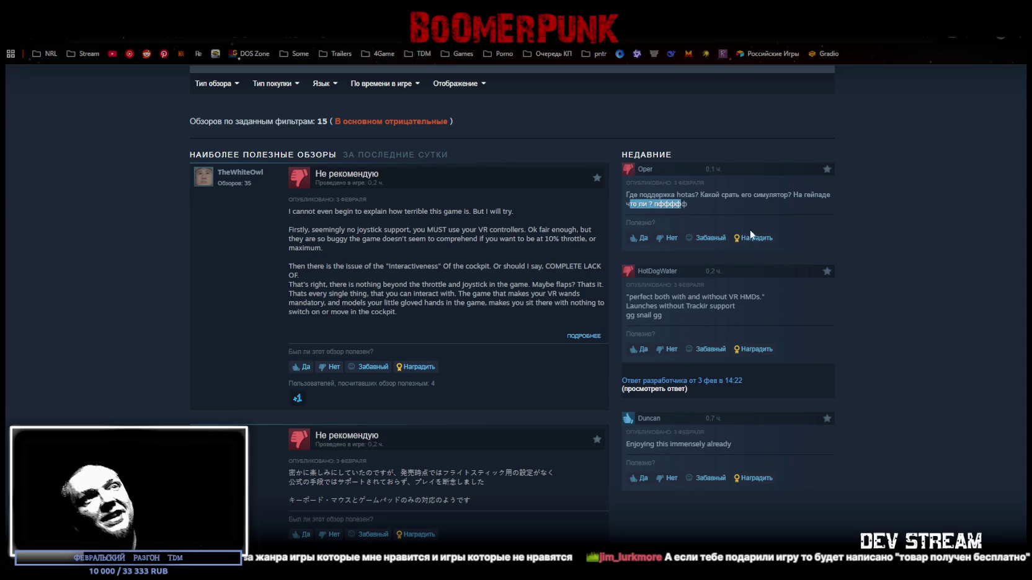
scroll(772, 248, down, 3)
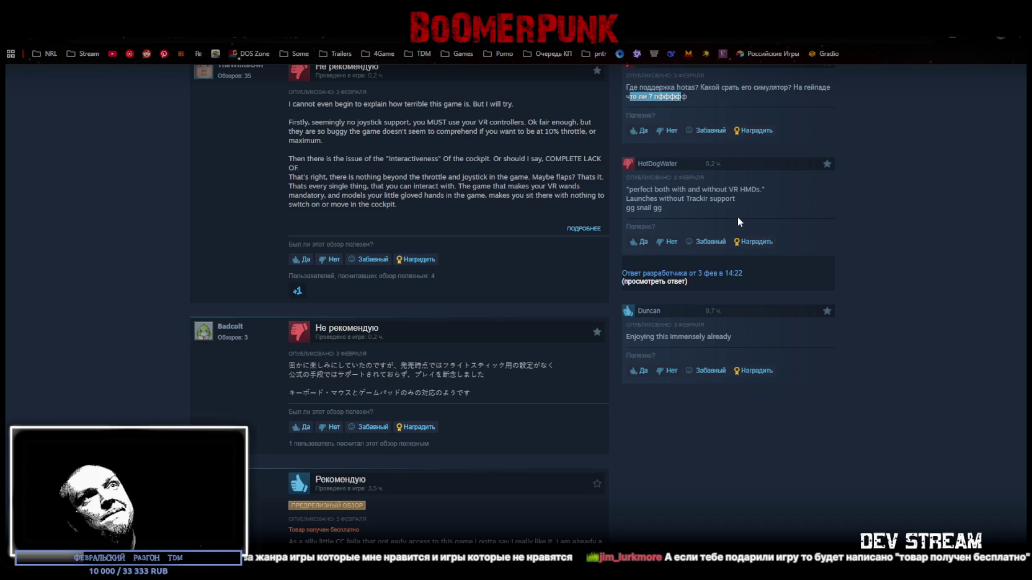
drag(646, 190, 736, 189)
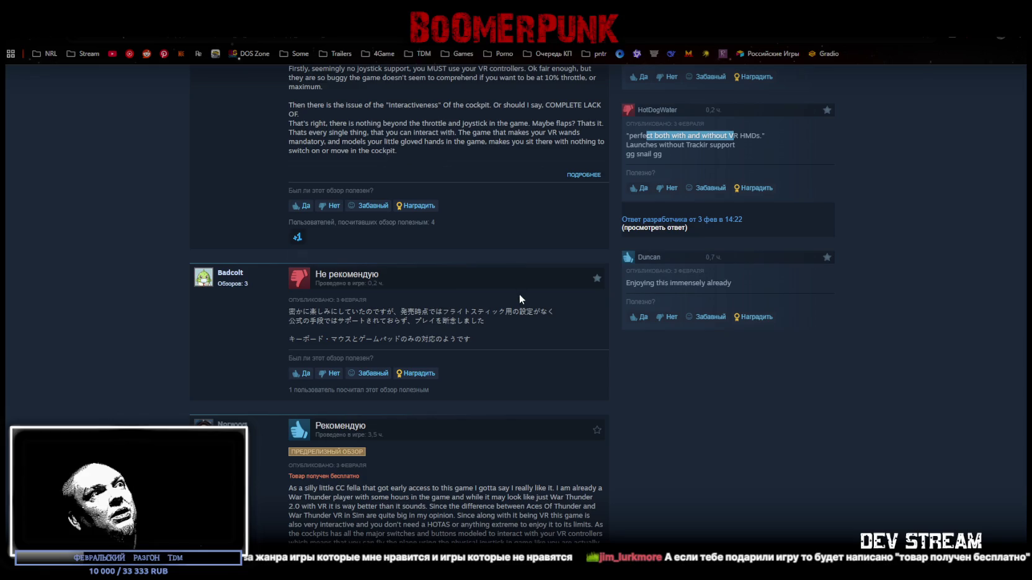
mouse_move(489, 340)
mouse_down()
mouse_move(434, 320)
mouse_move(347, 311)
mouse_move(388, 309)
mouse_up()
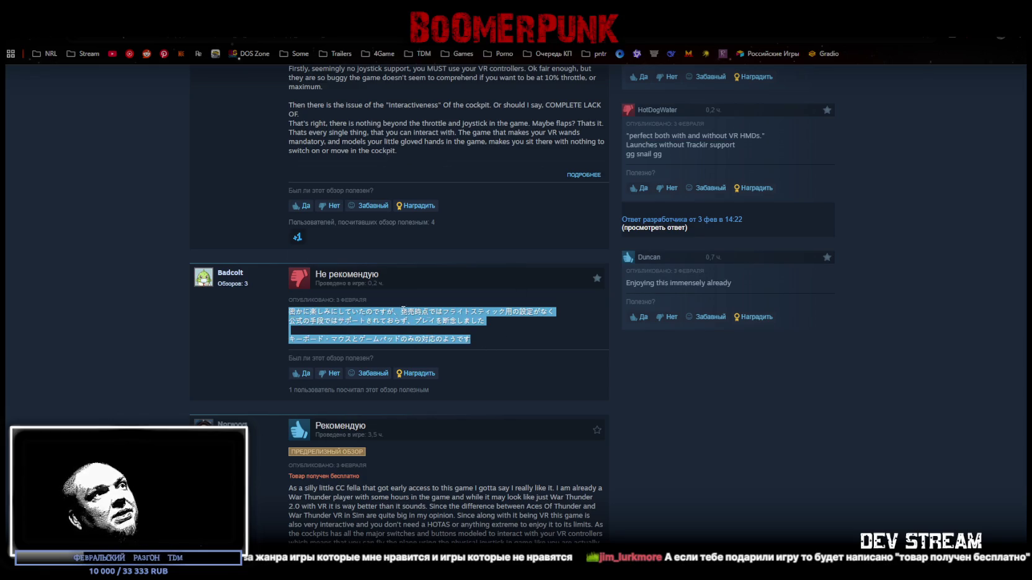
scroll(497, 319, down, 6)
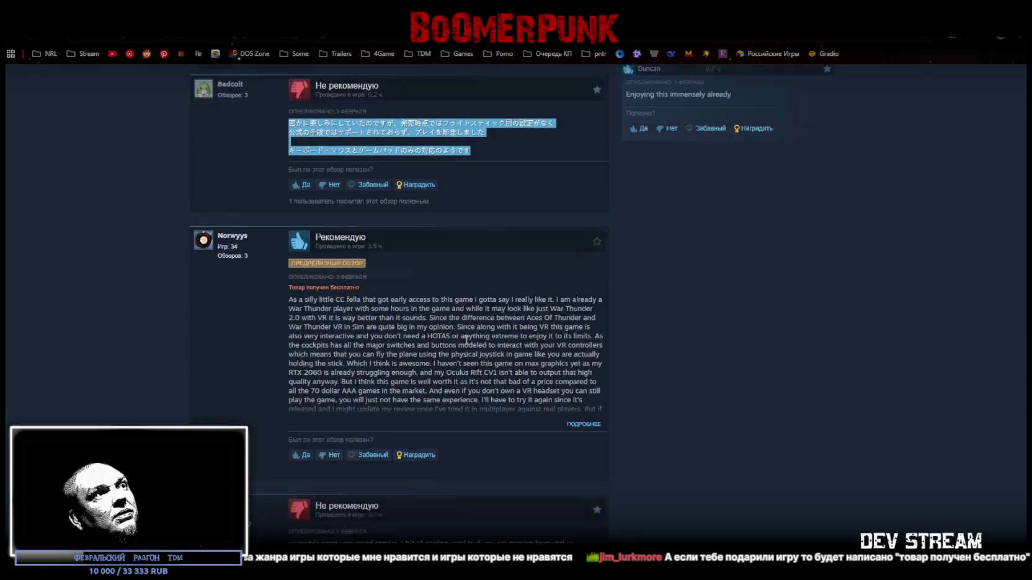
drag(309, 358, 462, 358)
scroll(465, 363, down, 3)
drag(520, 317, 340, 319)
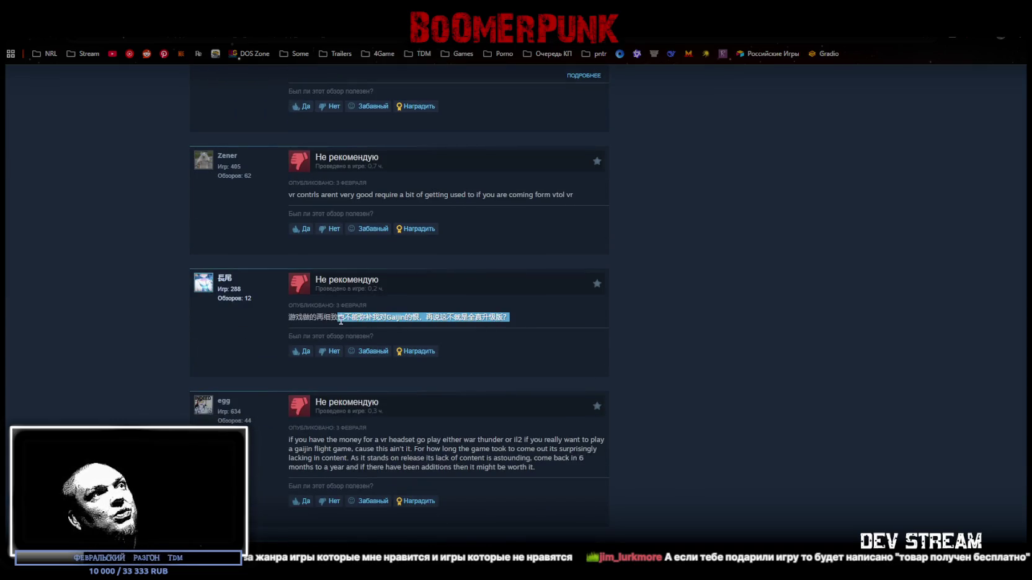
scroll(526, 325, down, 3)
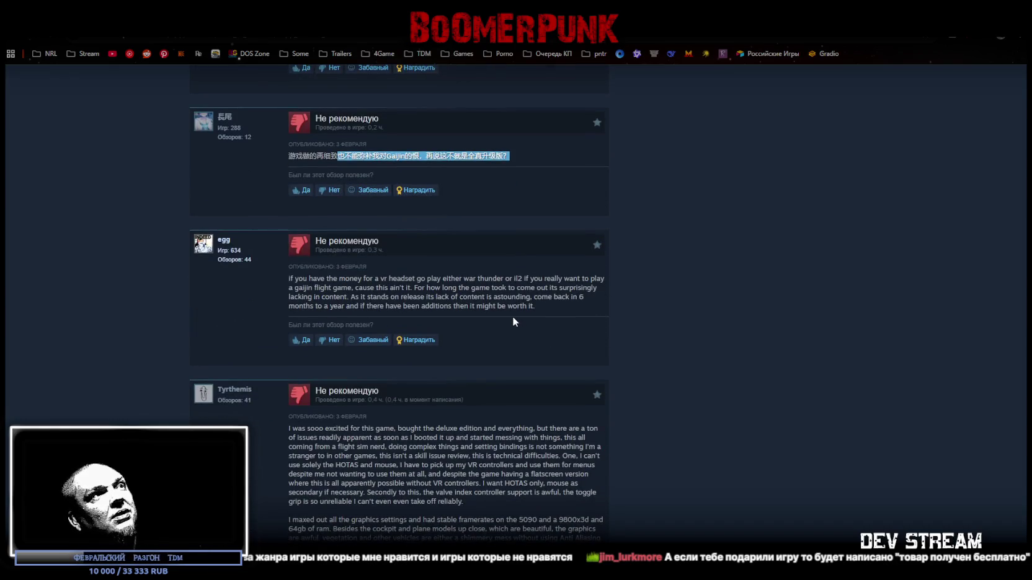
mouse_move(295, 279)
mouse_down()
mouse_move(447, 281)
mouse_move(509, 297)
mouse_up()
- Scroll further down, then highlight and deselect a recommended review's heading and free-copy note
scroll(510, 297, down, 4)
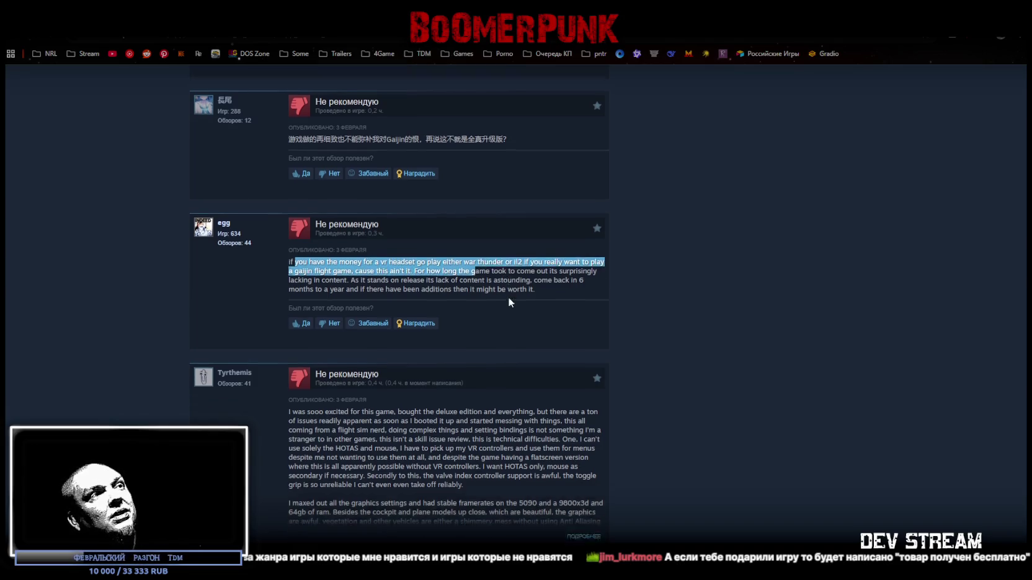
scroll(487, 251, down, 2)
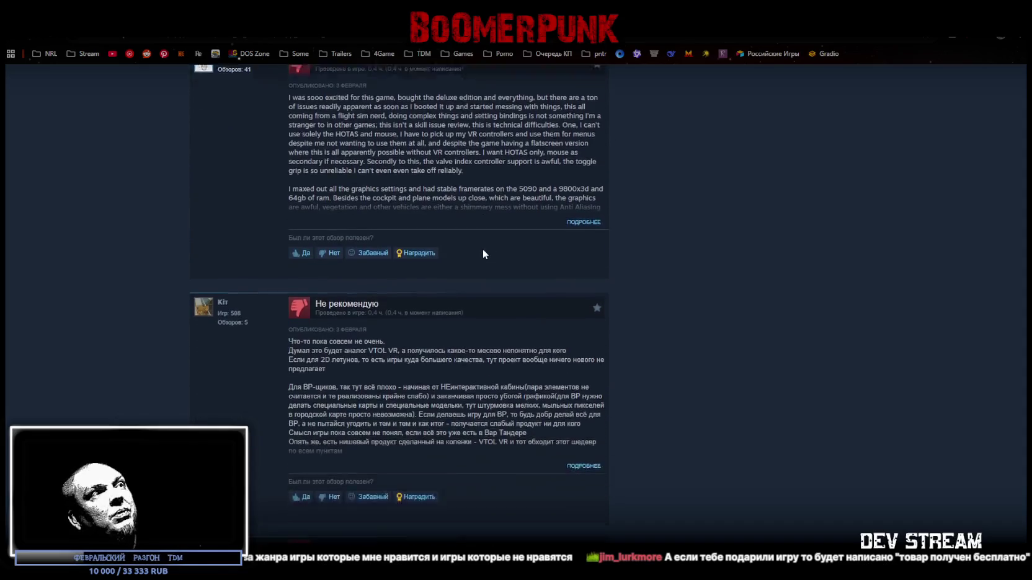
scroll(483, 253, down, 4)
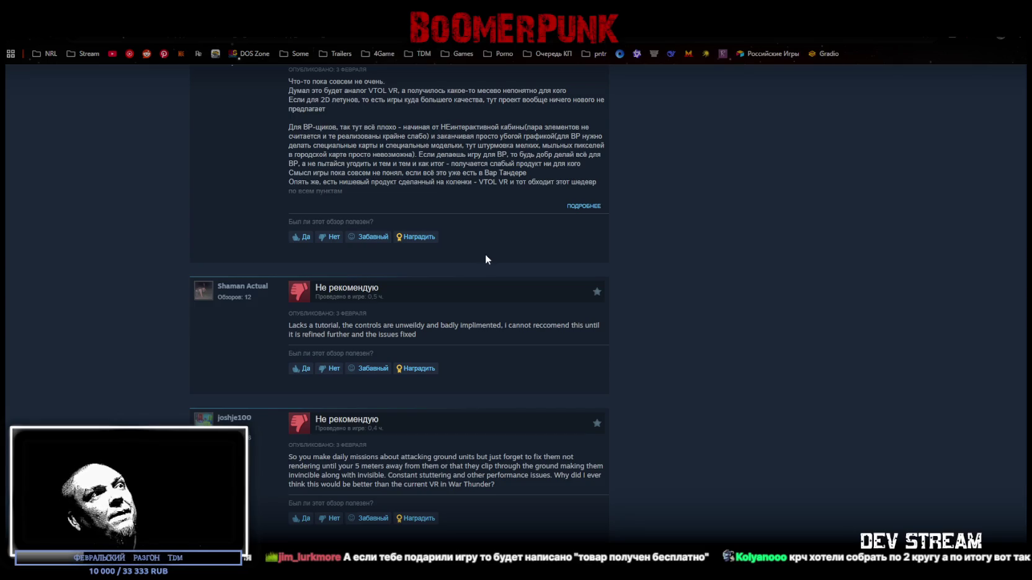
scroll(485, 259, down, 1)
scroll(472, 289, up, 20)
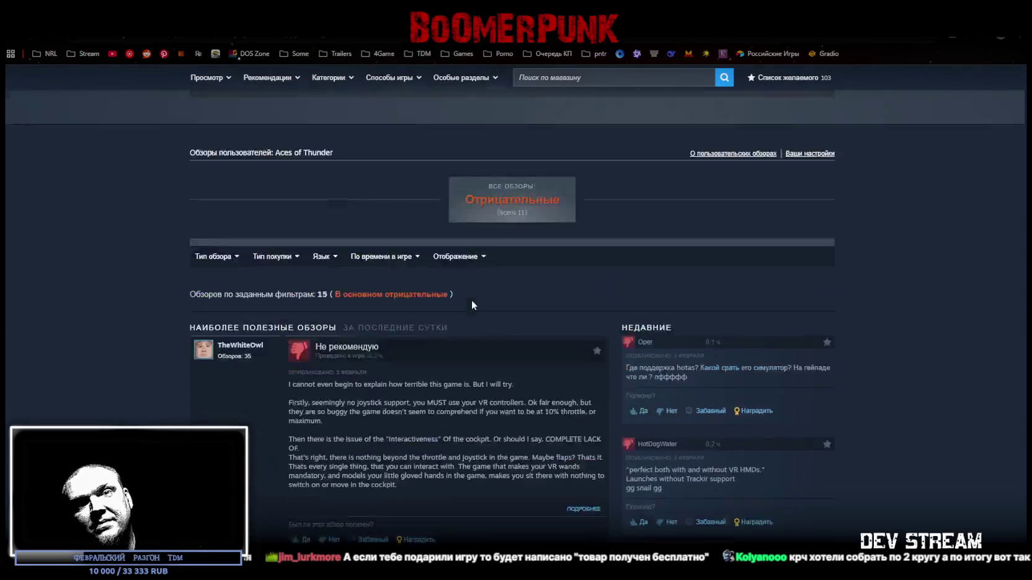
scroll(472, 300, up, 5)
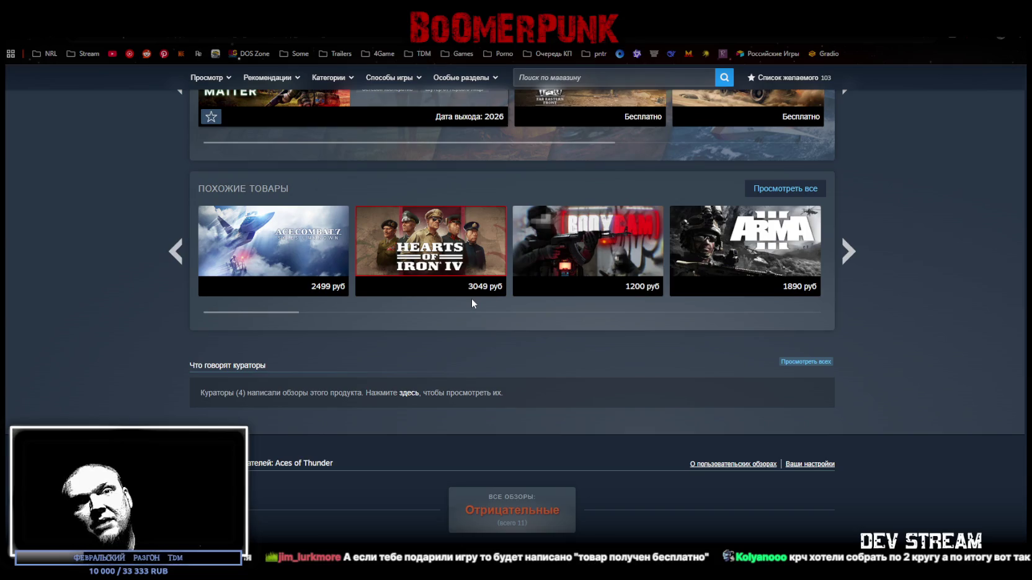
mouse_move(472, 289)
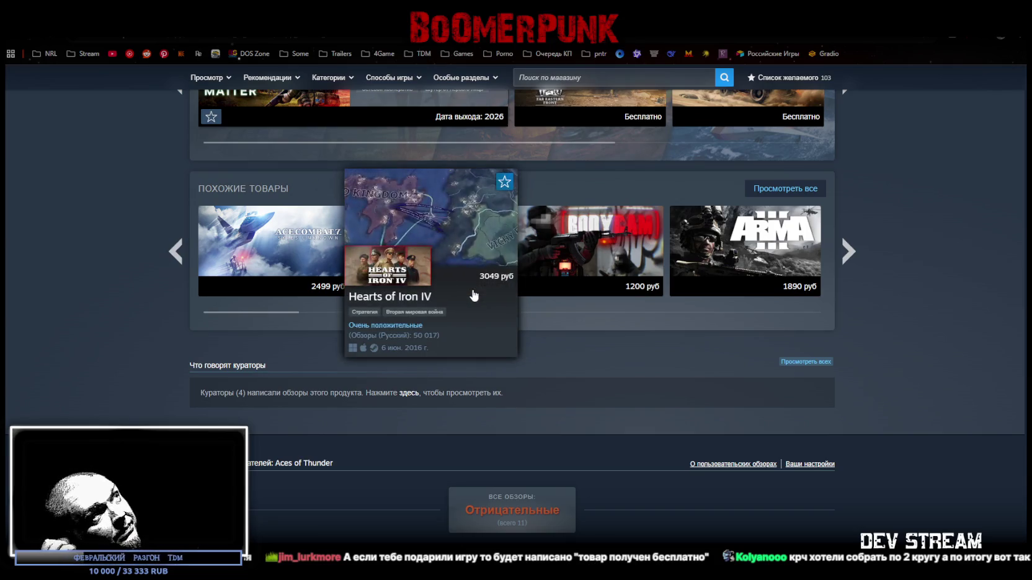
scroll(877, 423, down, 10)
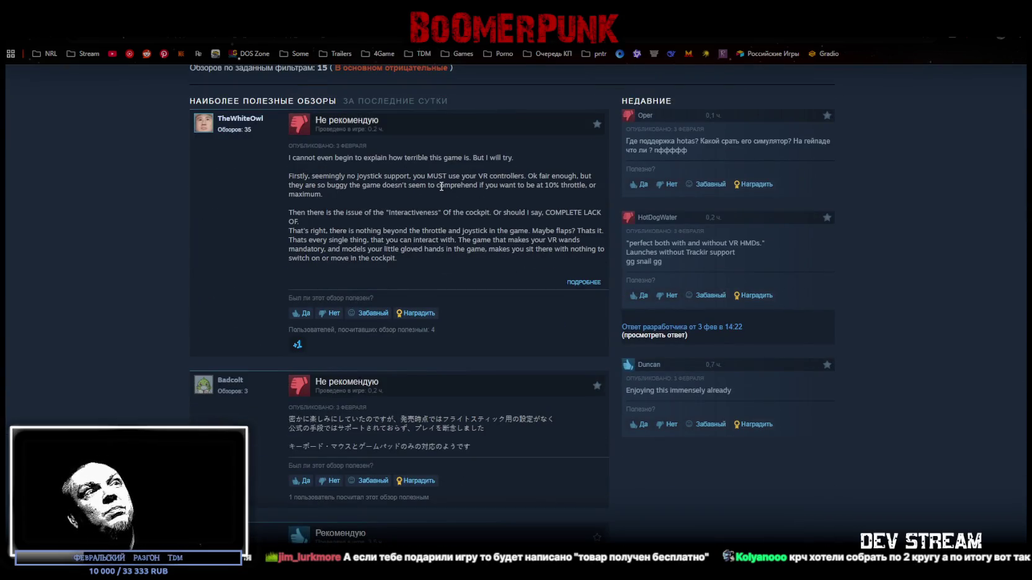
scroll(637, 273, down, 3)
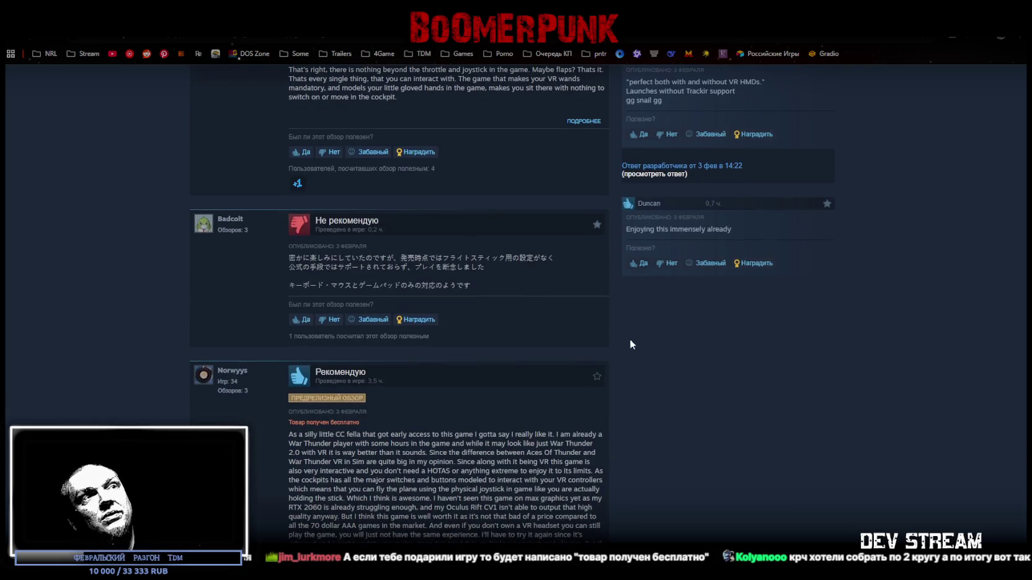
mouse_move(597, 380)
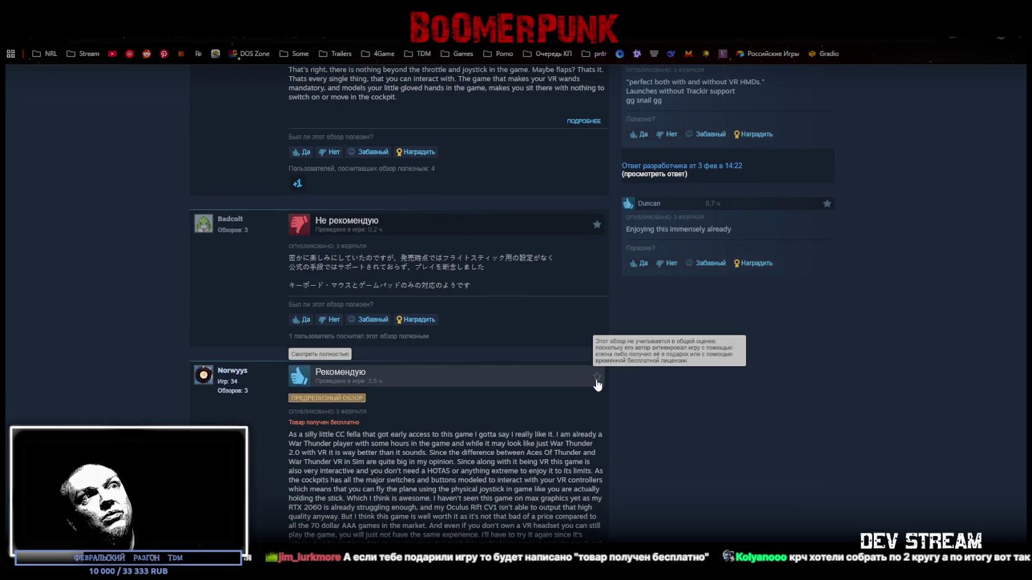
mouse_move(596, 227)
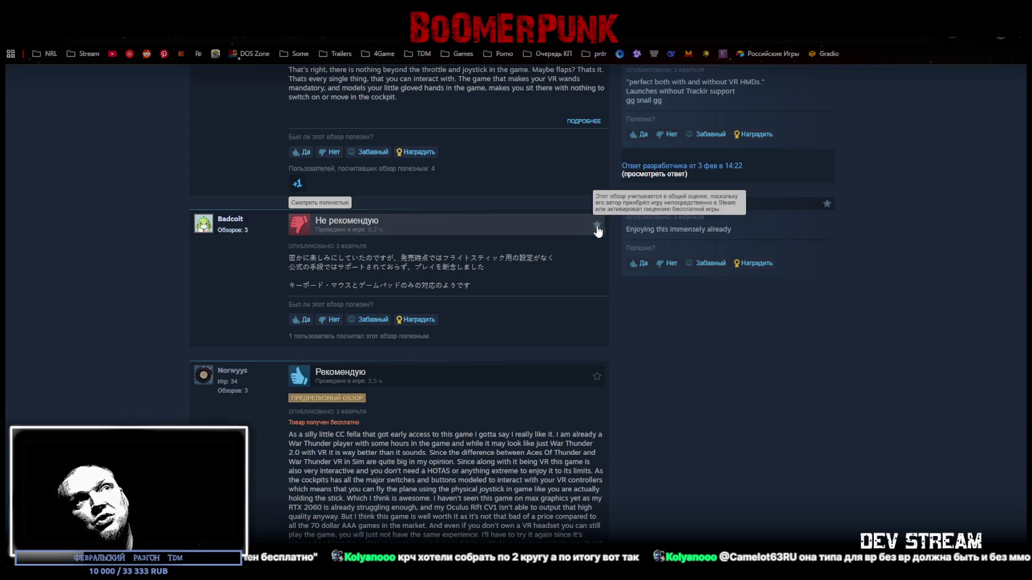
scroll(701, 428, down, 2)
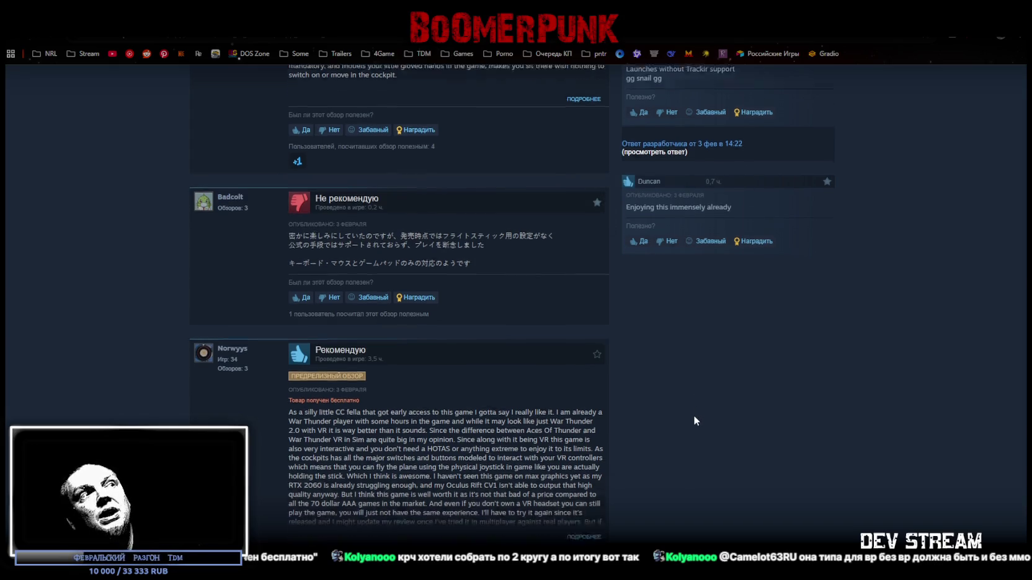
drag(287, 314, 362, 315)
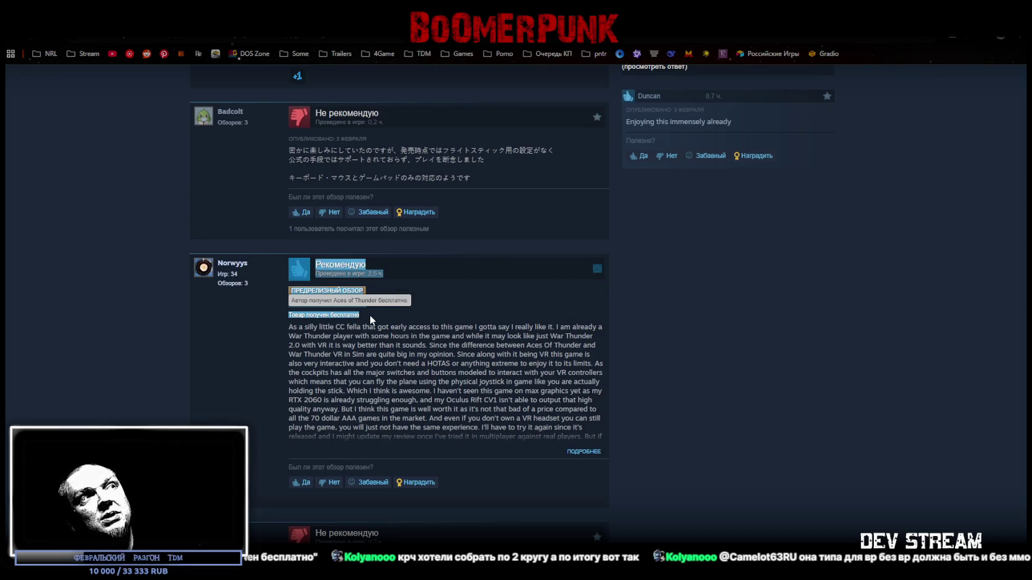
click(368, 317)
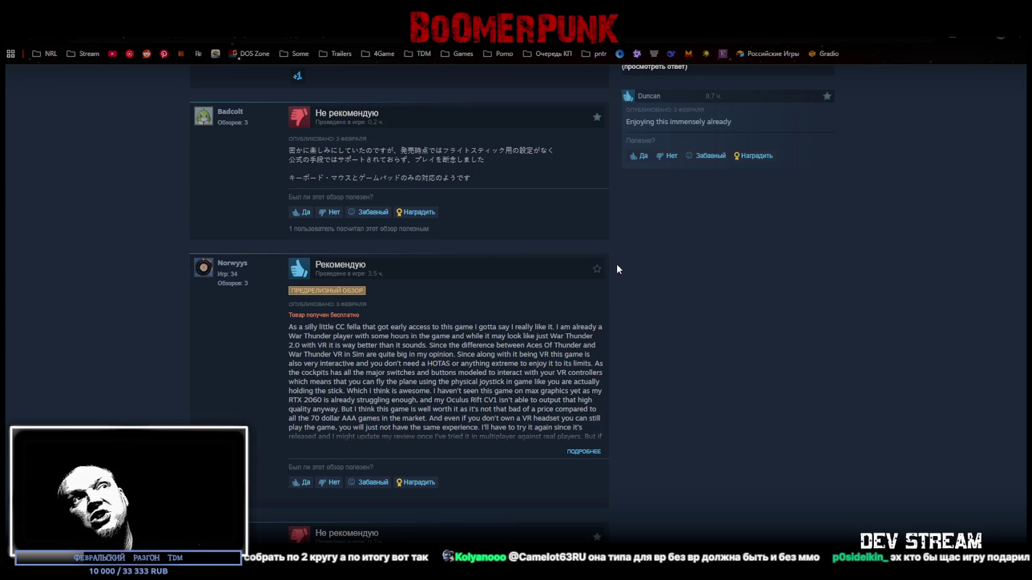
mouse_move(597, 273)
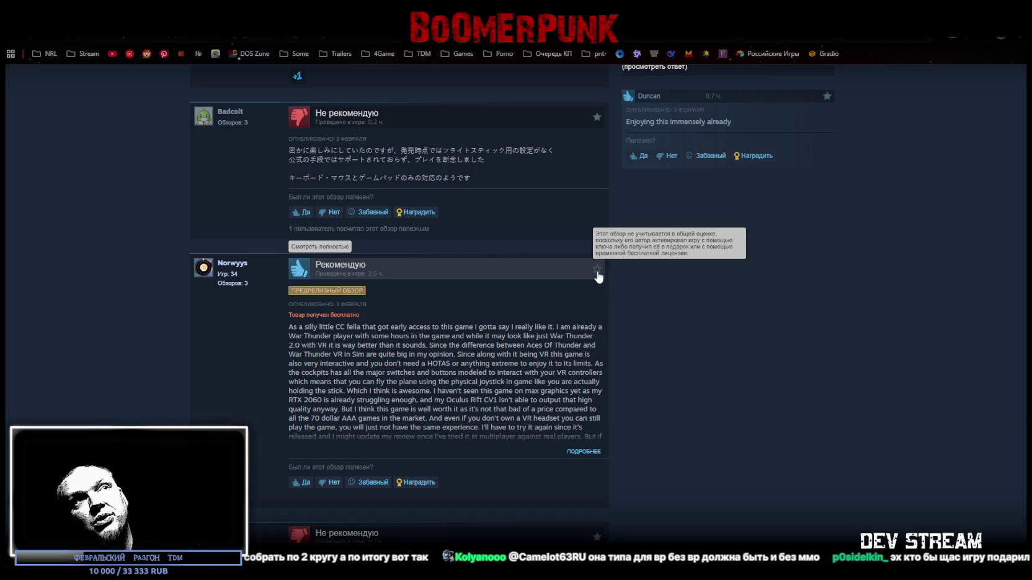
- Scroll the reviews briefly and return to the Unity Editor
scroll(837, 353, down, 12)
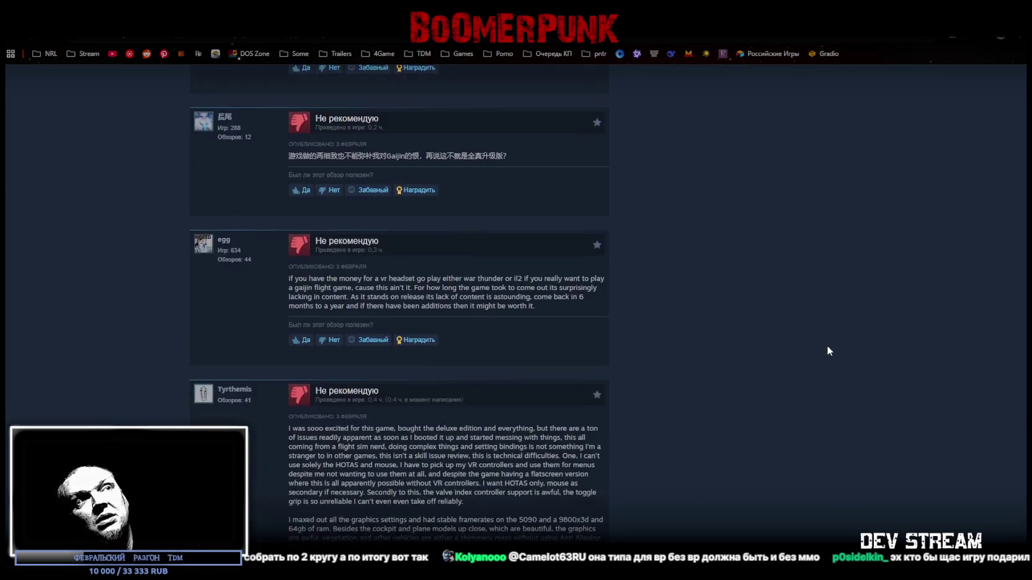
scroll(819, 343, down, 5)
scroll(817, 343, up, 10)
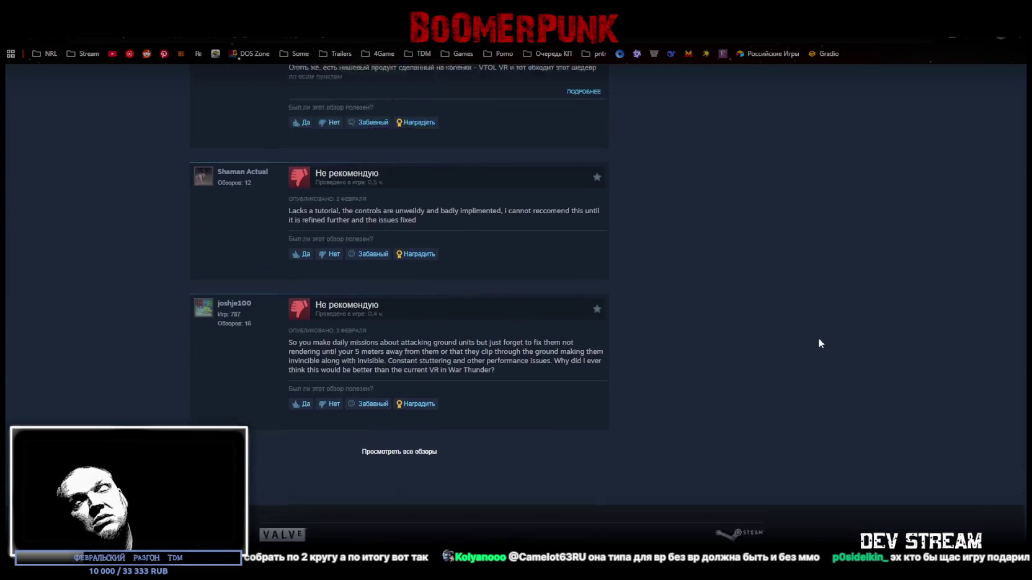
scroll(816, 340, up, 2)
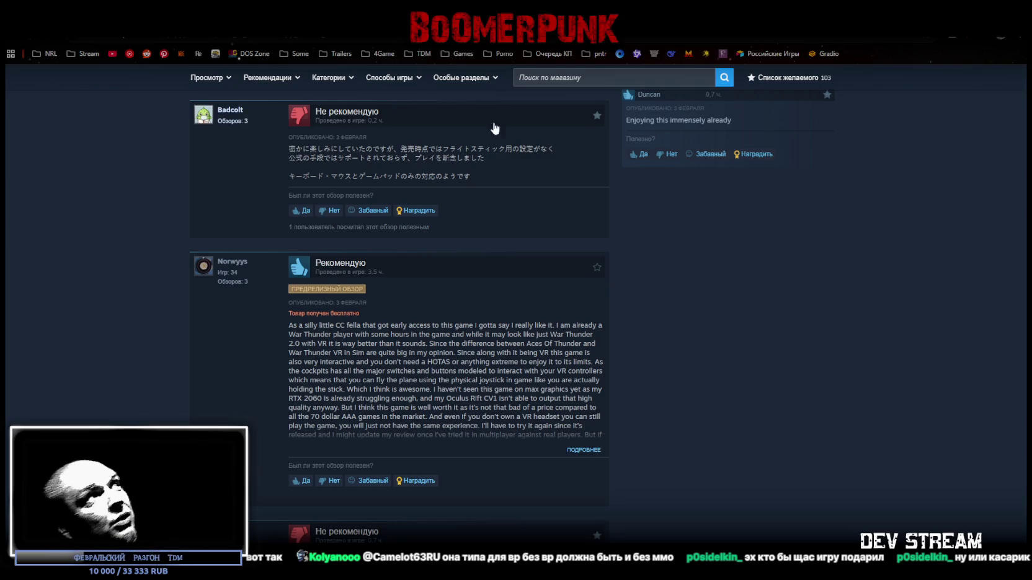
key(alt+Tab)
mouse_move(645, 194)
mouse_down()
mouse_move(623, 147)
mouse_move(603, 135)
mouse_move(614, 164)
mouse_move(488, 184)
mouse_move(523, 201)
mouse_move(540, 189)
mouse_up()
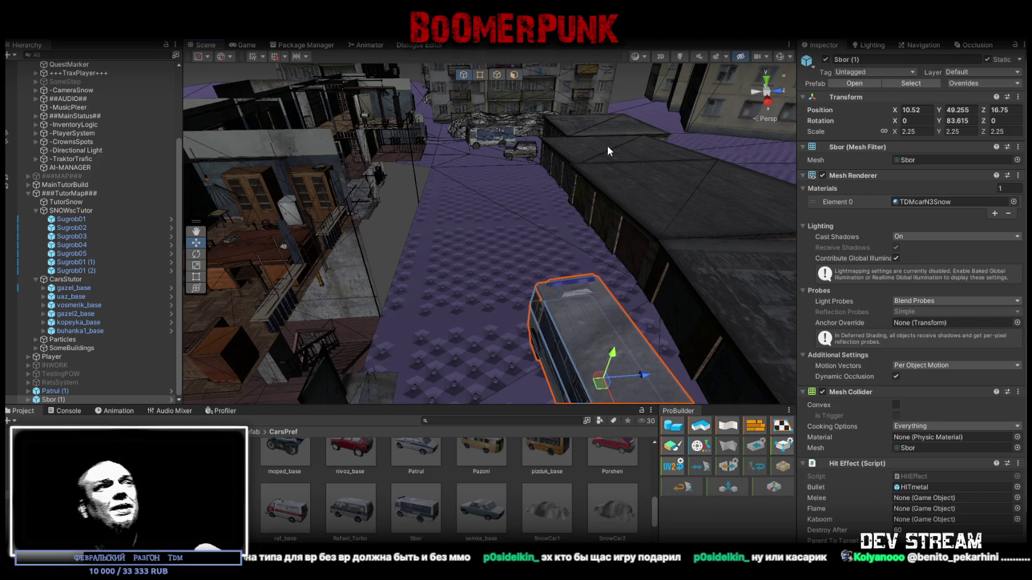
mouse_move(545, 215)
mouse_down()
mouse_move(435, 189)
mouse_move(511, 205)
mouse_move(601, 324)
mouse_move(600, 305)
mouse_move(641, 278)
mouse_up()
click(578, 319)
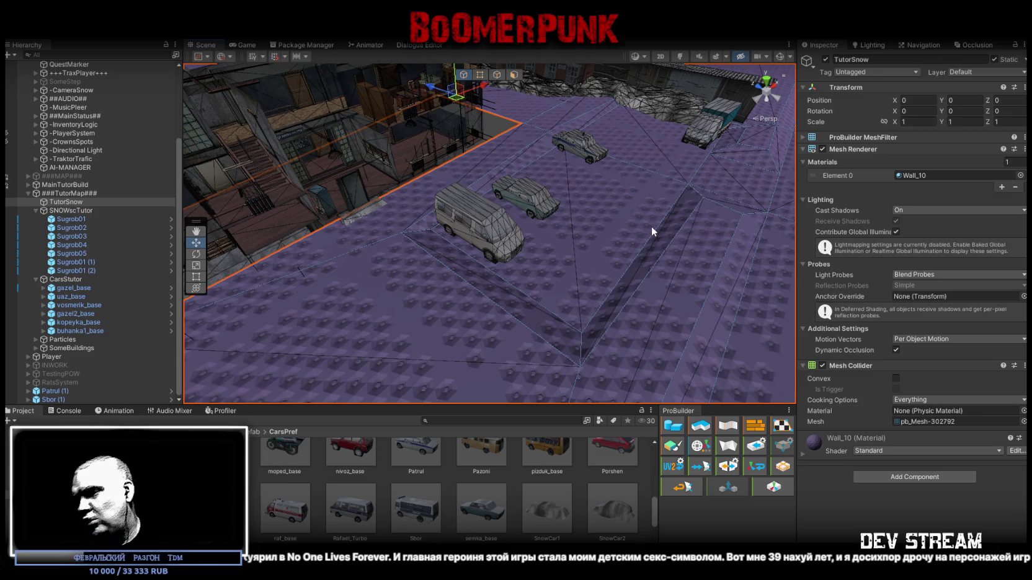
- Duplicate the Sugrob05 snowdrift and move the copy toward the scene centre
mouse_move(651, 226)
mouse_down()
mouse_move(642, 202)
mouse_move(460, 248)
mouse_move(390, 192)
mouse_move(313, 219)
mouse_move(347, 231)
mouse_up()
click(346, 223)
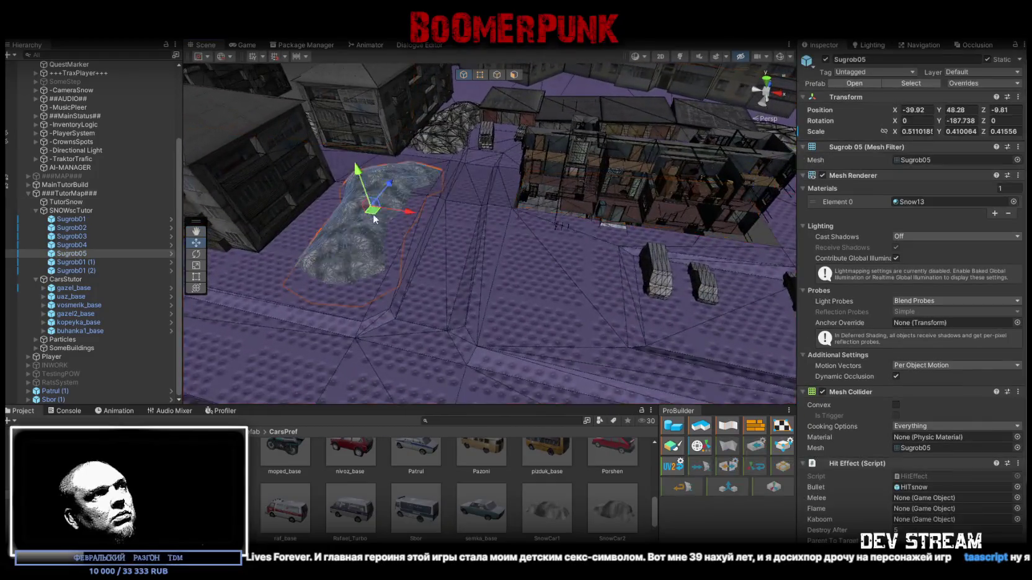
key(ctrl+d)
mouse_move(303, 221)
mouse_down()
mouse_move(514, 233)
mouse_move(490, 242)
mouse_move(523, 227)
mouse_move(535, 248)
mouse_move(478, 201)
mouse_move(495, 200)
mouse_move(475, 223)
mouse_move(480, 231)
mouse_up()
- Scale the Sugrob05 (1) copy down to about 0.31 and turn it slightly
key(r)
scroll(524, 229, up, 5)
key(w)
key(r)
key(e)
mouse_move(480, 230)
mouse_down()
mouse_move(716, 233)
mouse_move(563, 247)
mouse_move(580, 254)
mouse_up()
key(w)
mouse_move(580, 254)
mouse_down()
mouse_move(553, 158)
mouse_move(582, 184)
mouse_move(585, 220)
mouse_up()
alt+drag(591, 225, 548, 211)
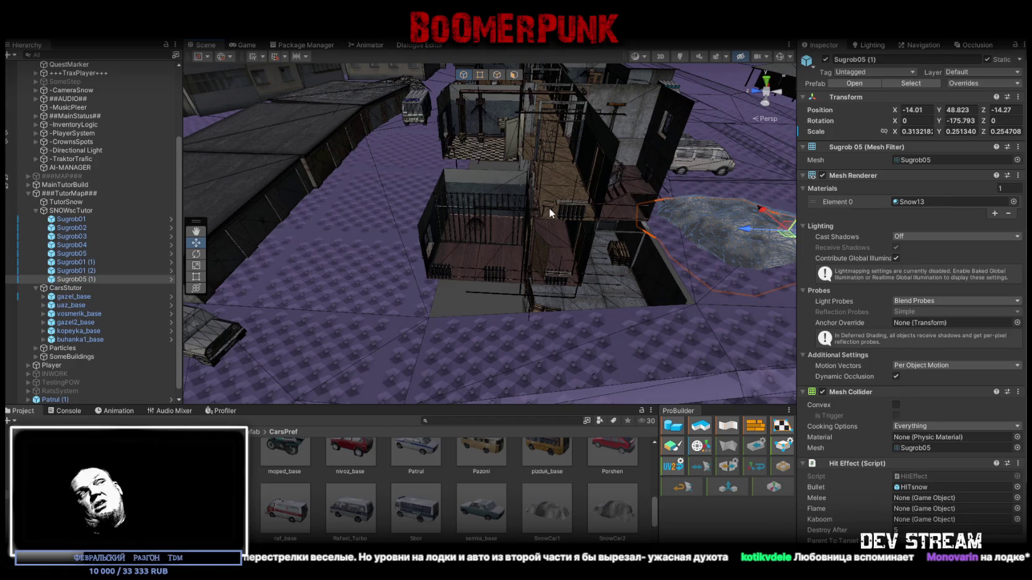
key(f)
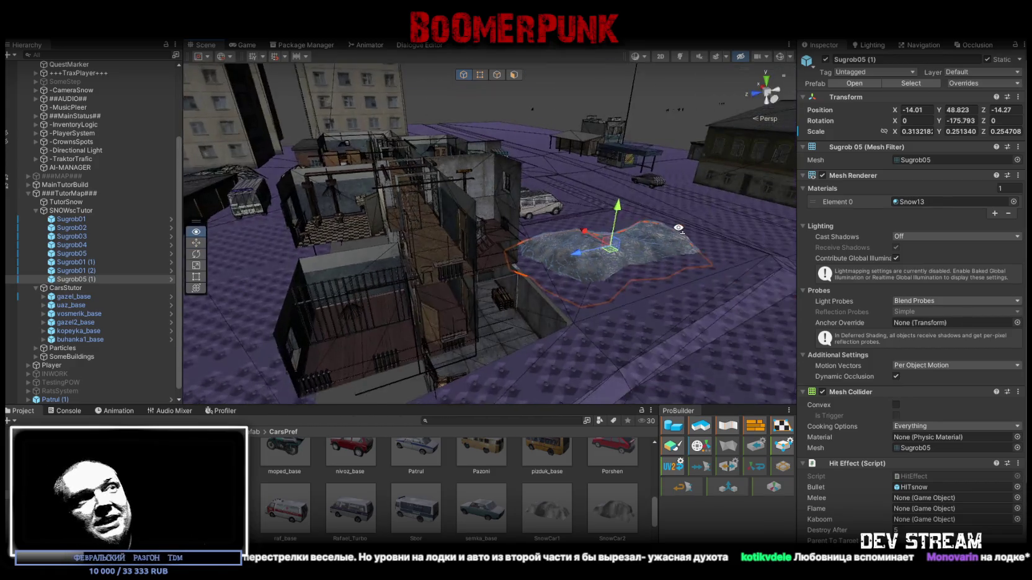
- Turn Sugrob05 (1) to face the other way and shift it along the ground
mouse_move(543, 281)
mouse_down()
mouse_move(277, 287)
mouse_move(549, 334)
mouse_up()
mouse_move(431, 167)
mouse_down()
mouse_move(458, 180)
mouse_move(374, 143)
mouse_up()
mouse_move(595, 164)
mouse_down()
mouse_move(573, 204)
mouse_move(369, 266)
mouse_move(437, 243)
mouse_move(533, 273)
mouse_move(654, 284)
mouse_move(602, 261)
mouse_move(521, 268)
mouse_move(753, 276)
mouse_up()
- Duplicate it as Sugrob05 (2), quarter-turn it, sink it into the ground and stretch it along X
key(ctrl+d)
mouse_move(549, 145)
mouse_down()
mouse_move(485, 319)
mouse_move(612, 321)
mouse_move(584, 322)
mouse_up()
key(f)
key(e)
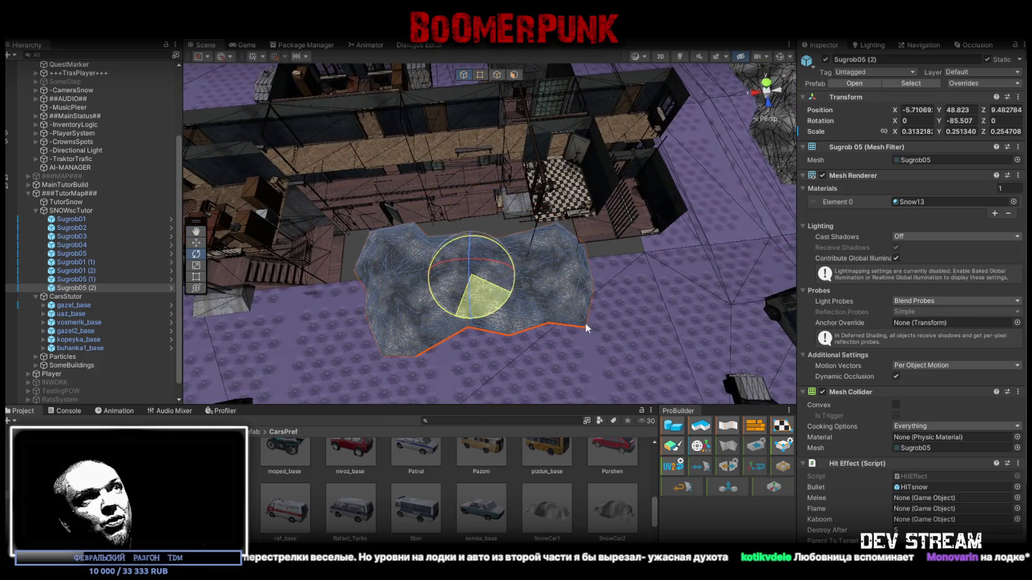
key(f)
mouse_move(525, 197)
mouse_down()
mouse_move(526, 230)
mouse_move(572, 333)
mouse_move(551, 279)
mouse_move(484, 288)
mouse_move(551, 283)
mouse_move(530, 245)
mouse_move(421, 260)
mouse_move(491, 268)
mouse_up()
key(r)
mouse_move(432, 305)
mouse_down()
mouse_move(433, 281)
mouse_move(499, 290)
mouse_up()
key(w)
mouse_move(500, 290)
mouse_down()
mouse_move(397, 279)
mouse_move(236, 235)
mouse_move(288, 203)
mouse_move(240, 169)
mouse_up()
mouse_move(410, 115)
mouse_down()
mouse_move(365, 198)
mouse_move(625, 353)
mouse_move(607, 327)
mouse_move(552, 316)
mouse_move(584, 304)
mouse_move(560, 226)
mouse_move(511, 258)
mouse_move(583, 230)
mouse_move(446, 196)
mouse_move(532, 228)
mouse_move(384, 241)
mouse_move(426, 253)
mouse_up()
- Select and inspect the Sugrob01, Sugrob01 (2) and Sugrob04 snowdrifts
click(409, 241)
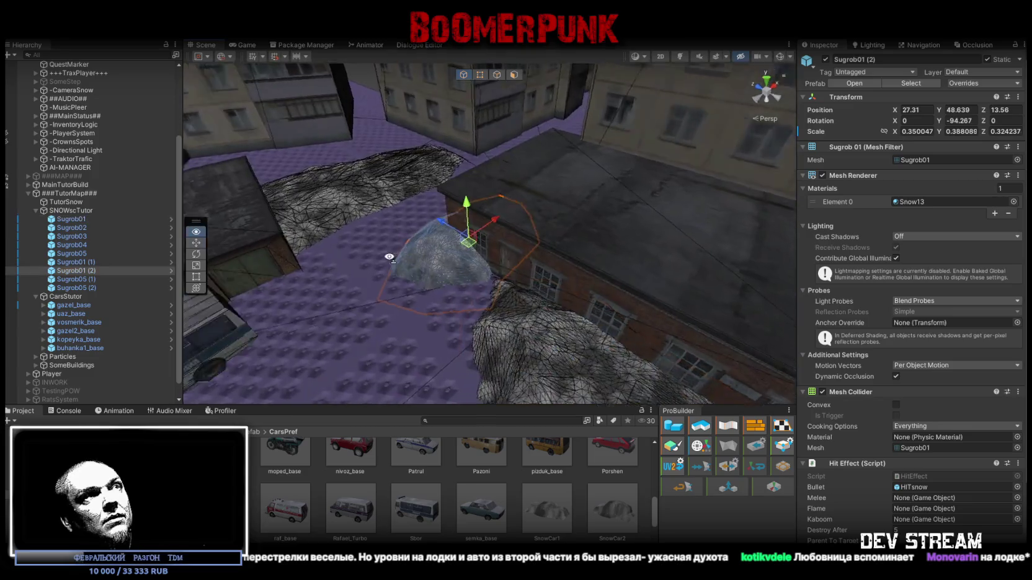
double_click(129, 270)
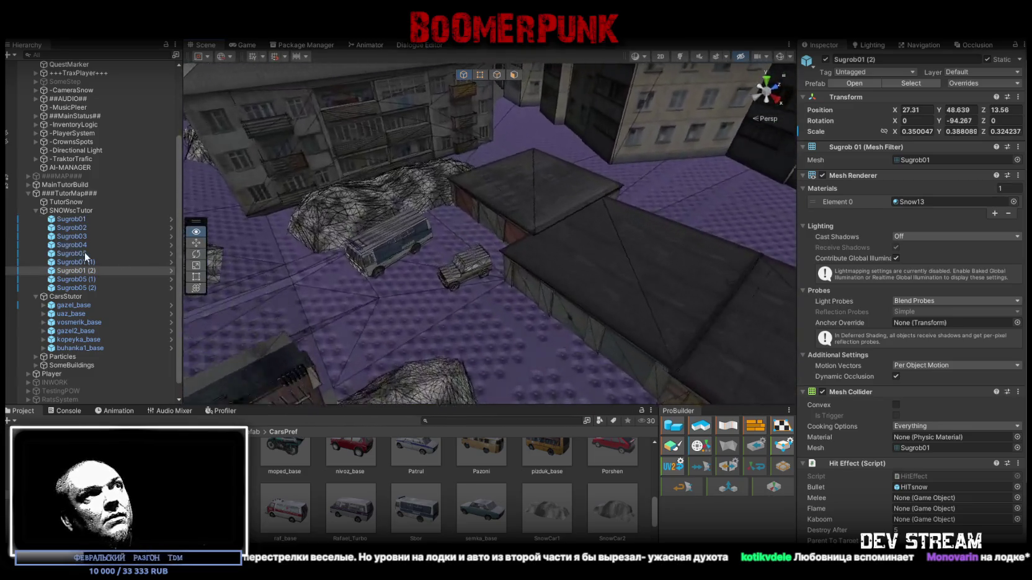
click(317, 268)
mouse_move(317, 268)
mouse_down()
mouse_move(429, 265)
mouse_move(474, 231)
mouse_move(470, 242)
mouse_up()
click(464, 250)
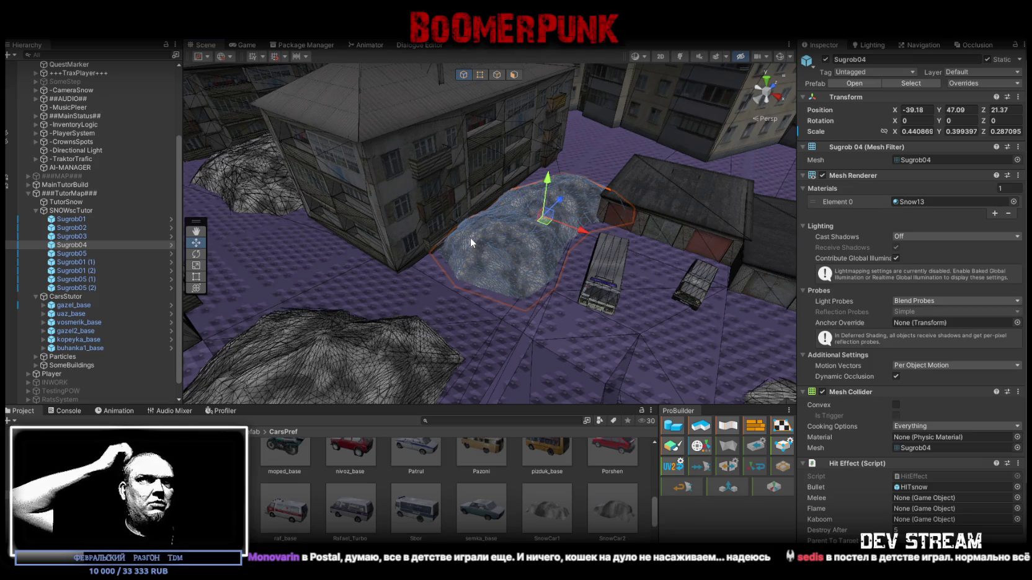
- Duplicate the Sugrob04 snowdrift and move the copy onto the garage roof
mouse_move(516, 216)
mouse_down()
mouse_move(521, 258)
mouse_move(461, 272)
mouse_move(460, 284)
mouse_up()
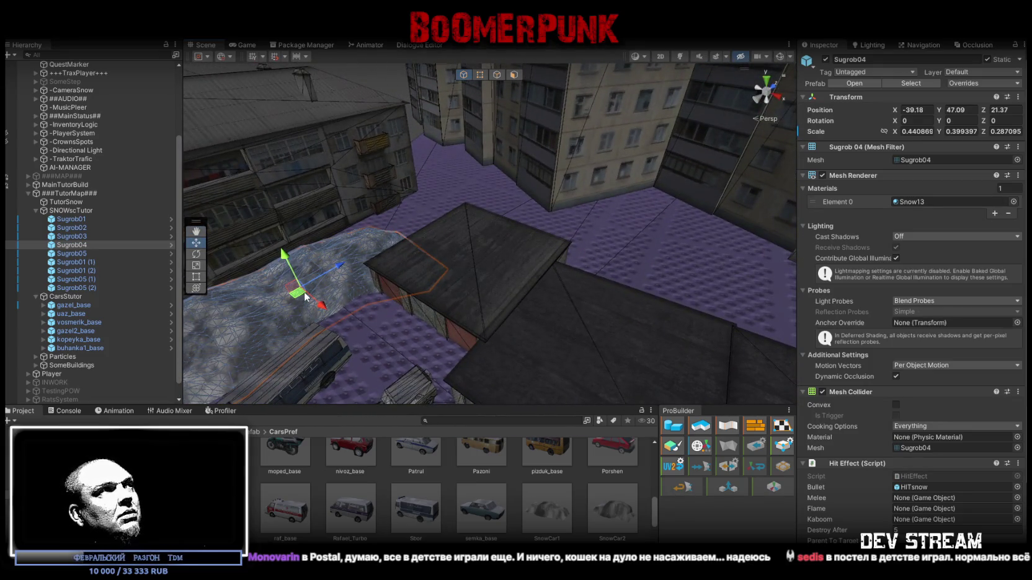
key(ctrl+d)
mouse_move(309, 296)
mouse_down()
mouse_move(663, 248)
mouse_move(831, 264)
mouse_up()
key(e)
key(f)
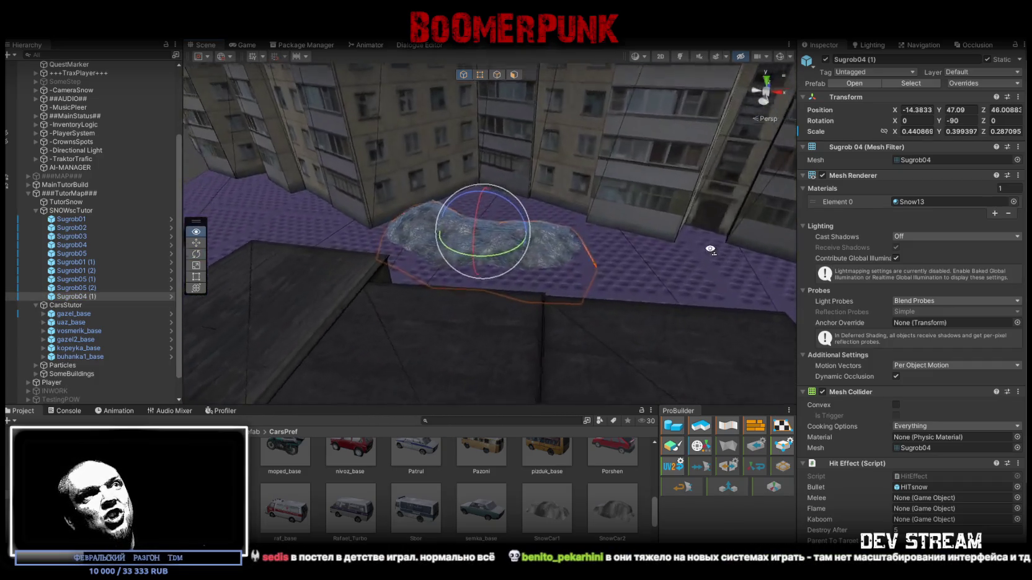
key(w)
mouse_move(556, 303)
mouse_down()
mouse_move(524, 333)
mouse_move(438, 267)
mouse_move(453, 261)
mouse_up()
mouse_move(561, 177)
mouse_down()
mouse_move(525, 223)
mouse_move(490, 223)
mouse_move(476, 218)
mouse_move(479, 208)
mouse_move(477, 249)
mouse_move(533, 259)
mouse_move(476, 228)
mouse_move(505, 237)
mouse_up()
- Stretch and widen Sugrob04 (1) to lie along the roof, Z scale 0.491938
key(r)
drag(448, 229, 424, 237)
mouse_move(494, 239)
mouse_down()
mouse_move(537, 234)
mouse_move(560, 245)
mouse_move(410, 247)
mouse_move(439, 234)
mouse_up()
key(e)
key(r)
mouse_move(483, 194)
mouse_down()
mouse_move(496, 197)
mouse_move(460, 208)
mouse_move(484, 195)
mouse_move(686, 172)
mouse_up()
key(w)
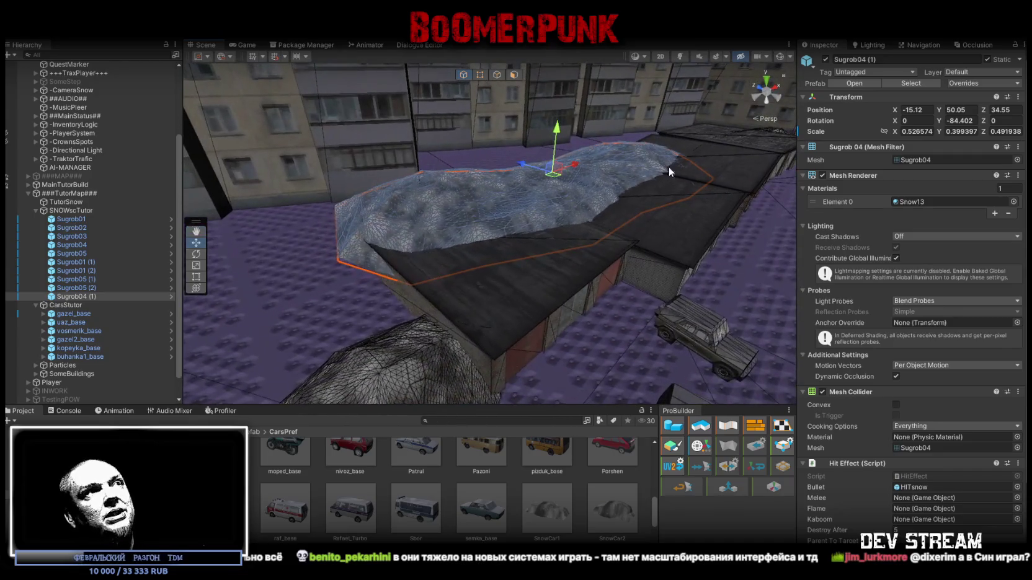
mouse_move(566, 176)
mouse_down()
mouse_move(566, 191)
mouse_move(615, 161)
mouse_move(452, 218)
mouse_move(371, 230)
mouse_up()
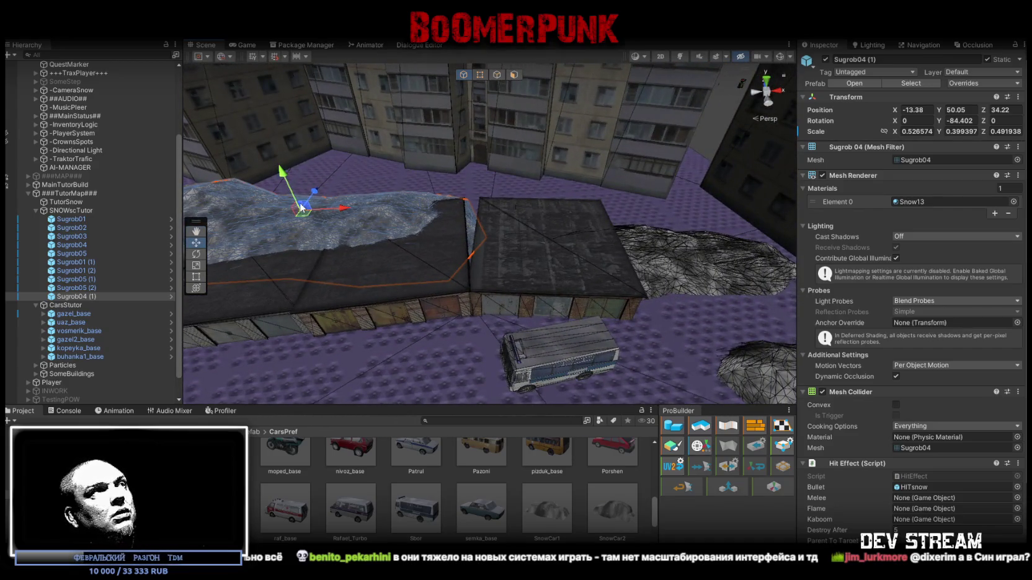
- Duplicate it again as Sugrob04 (2) and move it onto another garage roof
key(ctrl+d)
mouse_move(310, 203)
mouse_down()
mouse_move(499, 166)
mouse_move(516, 181)
mouse_move(425, 171)
mouse_move(421, 197)
mouse_move(383, 182)
mouse_move(442, 153)
mouse_move(511, 170)
mouse_move(498, 167)
mouse_move(512, 172)
mouse_move(506, 200)
mouse_move(493, 183)
mouse_move(437, 159)
mouse_up()
key(f)
key(r)
key(w)
click(443, 152)
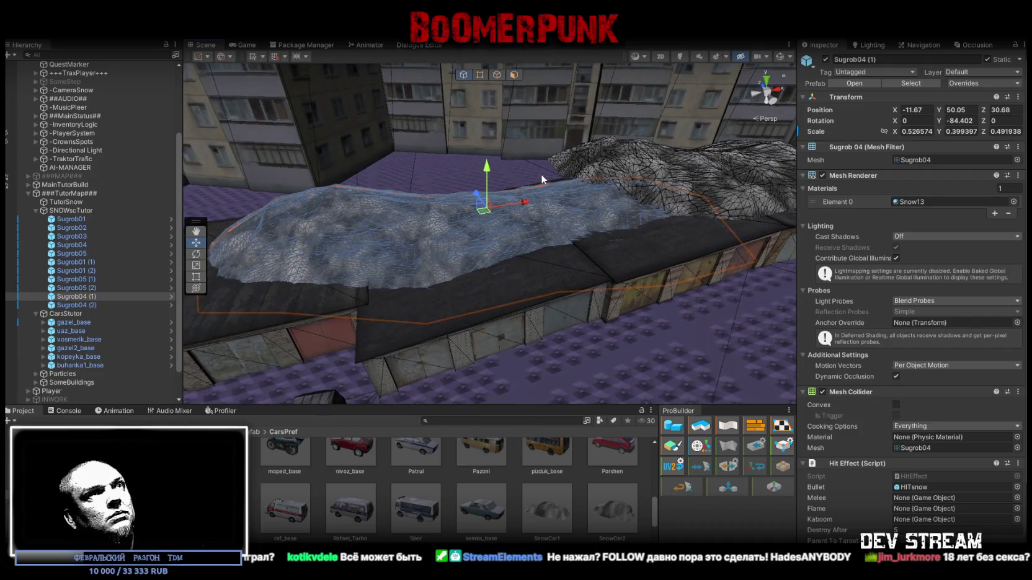
- Tilt Sugrob04 (1) slightly forward, narrow it, and adjust its length along Z
mouse_move(502, 171)
mouse_down()
mouse_move(491, 175)
mouse_move(645, 260)
mouse_up()
key(r)
mouse_move(430, 194)
mouse_down()
mouse_move(406, 199)
mouse_move(489, 234)
mouse_move(501, 226)
mouse_move(367, 197)
mouse_move(421, 204)
mouse_up()
key(w)
key(r)
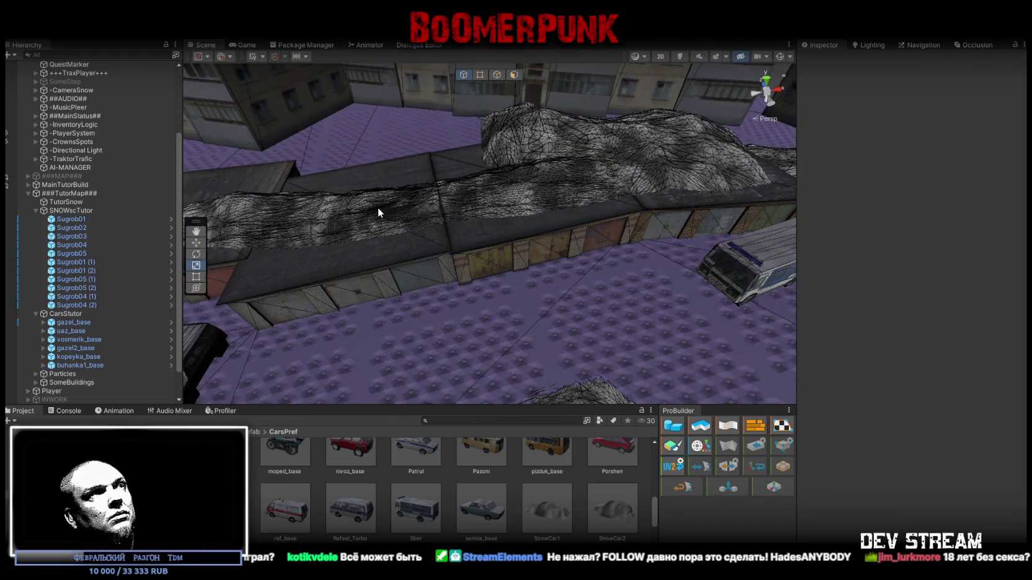
mouse_move(367, 209)
mouse_down()
mouse_move(452, 226)
mouse_move(432, 215)
mouse_up()
key(w)
key(e)
key(w)
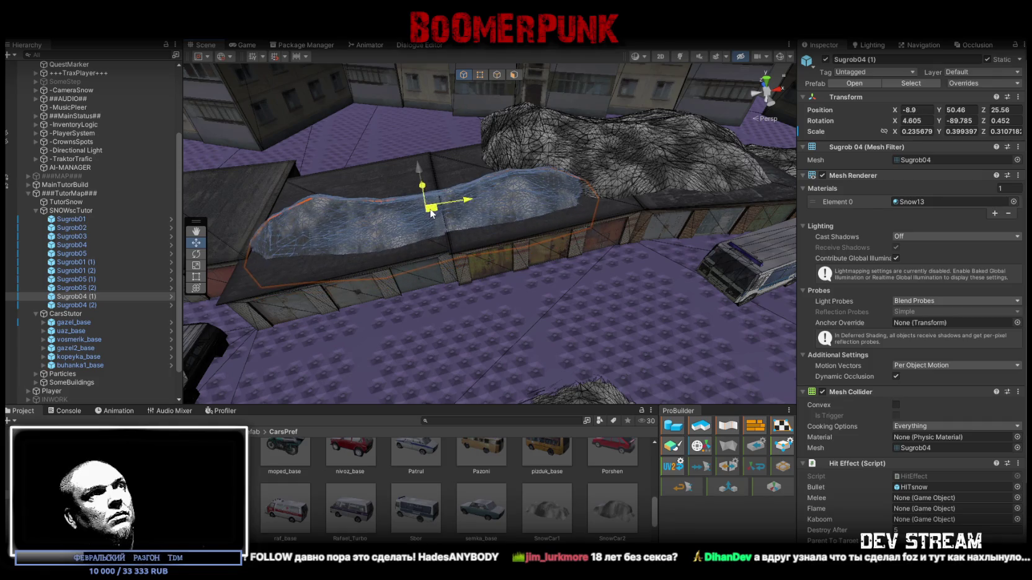
mouse_move(389, 214)
mouse_down()
mouse_move(454, 218)
mouse_move(455, 204)
mouse_move(611, 191)
mouse_up()
key(w)
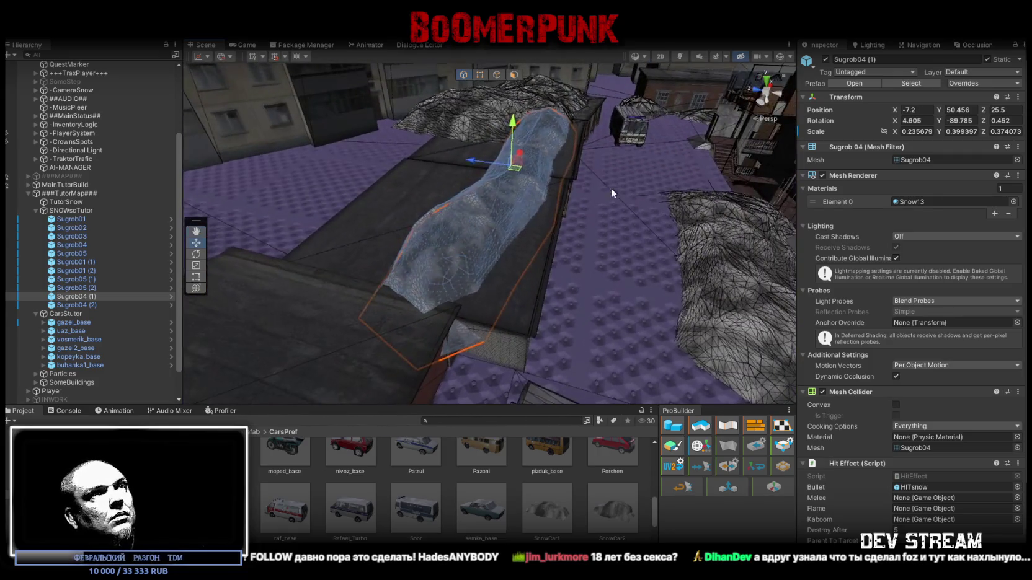
- Tilt Sugrob04 (1) about 20 degrees sideways, make it taller, and shift it across the roof
key(e)
key(e)
mouse_move(536, 135)
mouse_down()
mouse_move(560, 163)
mouse_move(482, 151)
mouse_move(423, 158)
mouse_move(501, 183)
mouse_move(464, 196)
mouse_move(515, 170)
mouse_move(514, 187)
mouse_move(417, 194)
mouse_move(510, 200)
mouse_move(560, 155)
mouse_move(532, 119)
mouse_up()
key(e)
key(w)
key(e)
key(r)
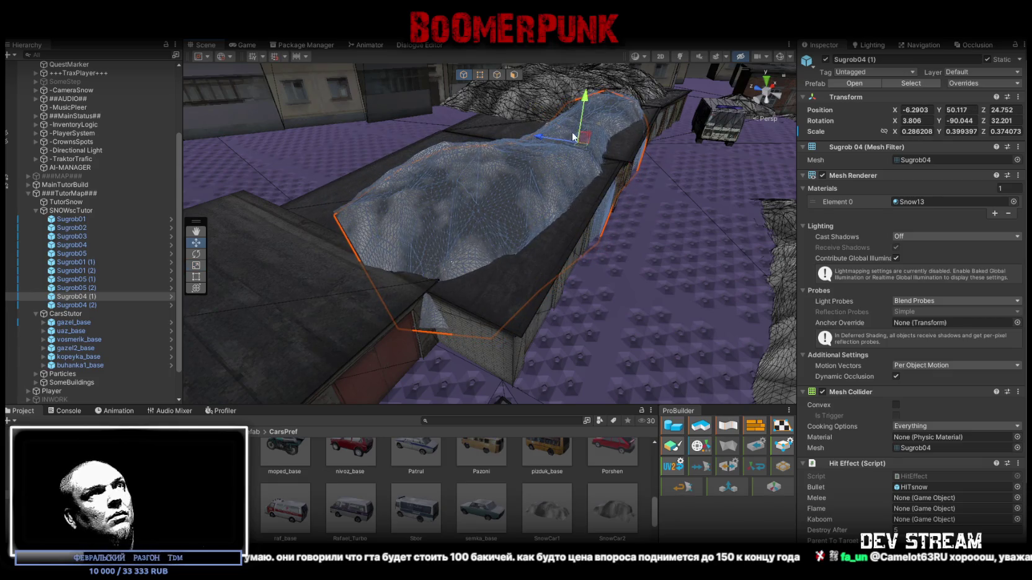
mouse_move(605, 112)
mouse_down()
mouse_move(590, 129)
mouse_move(625, 77)
mouse_move(605, 105)
mouse_move(520, 149)
mouse_move(417, 172)
mouse_up()
drag(540, 178, 615, 163)
key(w)
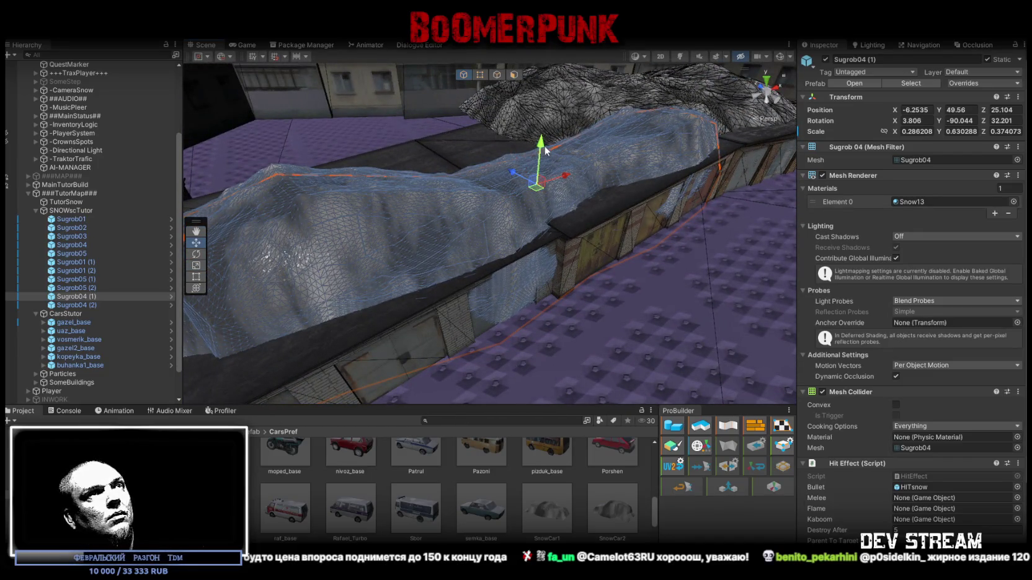
mouse_move(537, 182)
mouse_down()
mouse_move(519, 177)
mouse_move(534, 152)
mouse_up()
- Nudge Sugrob04 (2) along its roof and duplicate it into Sugrob04 (3)
click(535, 151)
key(f)
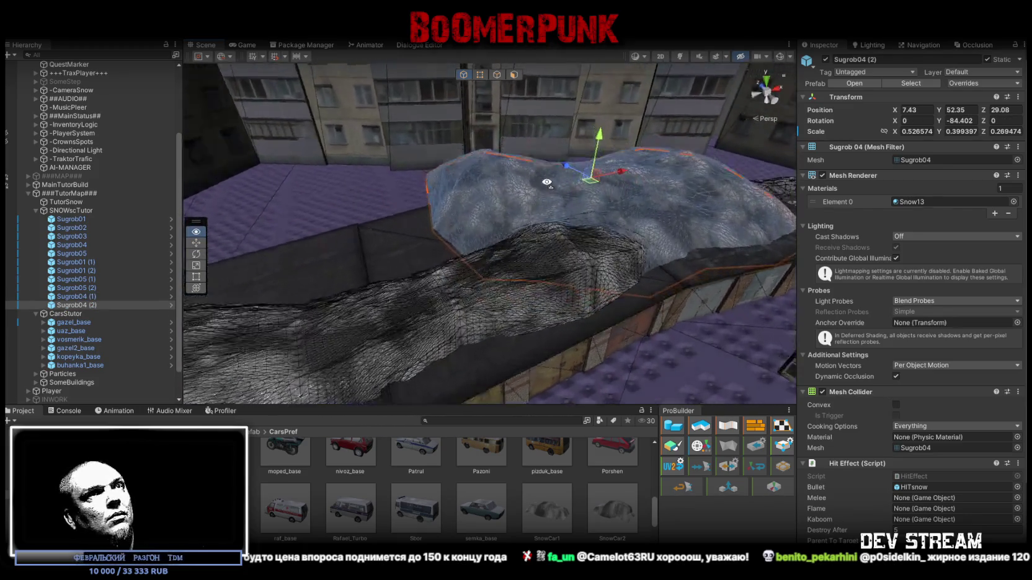
mouse_move(537, 193)
mouse_down()
mouse_move(574, 183)
mouse_move(547, 207)
mouse_move(645, 197)
mouse_move(419, 201)
mouse_up()
key(ctrl+d)
- Turn Sugrob04 (3) to Y -87.575, scale it to about 0.53/0.43/0.58, and lower it onto the roof
key(r)
drag(381, 202, 307, 203)
key(e)
mouse_move(421, 179)
mouse_down()
mouse_move(475, 223)
mouse_move(516, 229)
mouse_up()
key(r)
drag(496, 166, 489, 199)
key(w)
drag(480, 153, 481, 164)
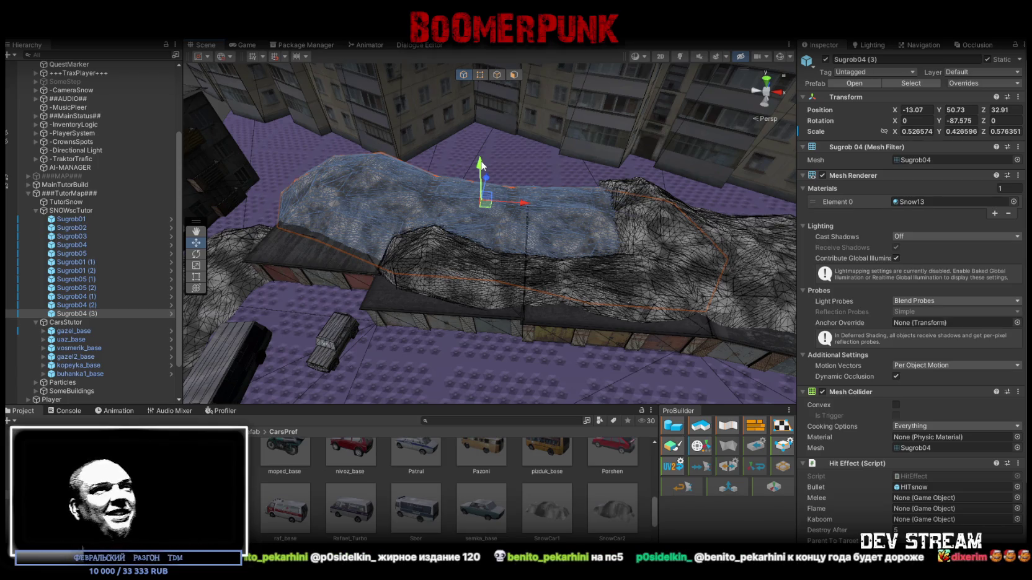
mouse_move(492, 247)
mouse_down()
mouse_move(462, 247)
mouse_move(559, 230)
mouse_move(635, 195)
mouse_move(611, 201)
mouse_move(631, 236)
mouse_move(606, 197)
mouse_up()
key(e)
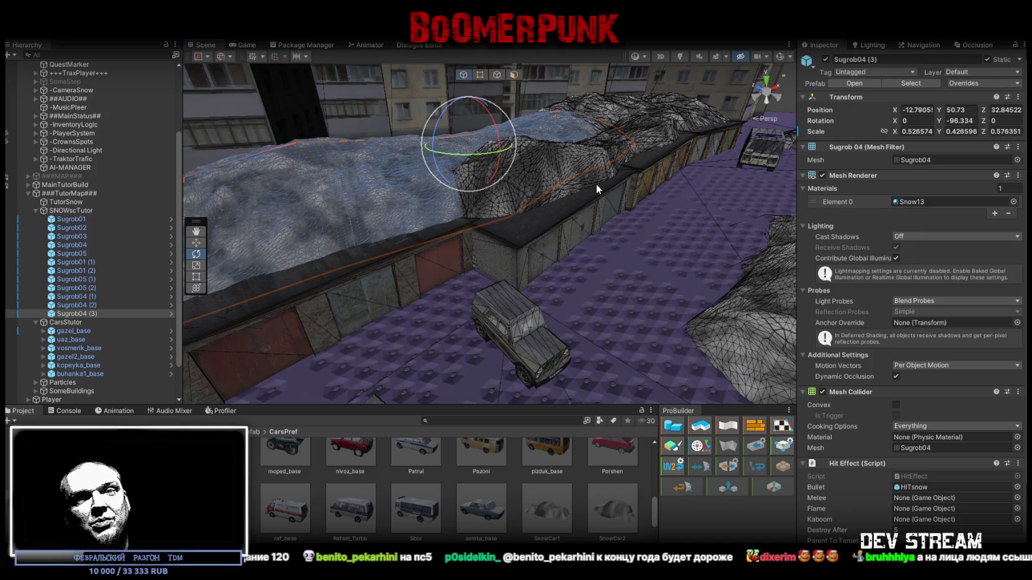
mouse_move(594, 182)
mouse_down()
mouse_move(588, 199)
mouse_move(538, 174)
mouse_move(632, 166)
mouse_move(550, 228)
mouse_move(477, 258)
mouse_move(171, 201)
mouse_move(87, 197)
mouse_up()
click(589, 199)
click(550, 228)
key(f)
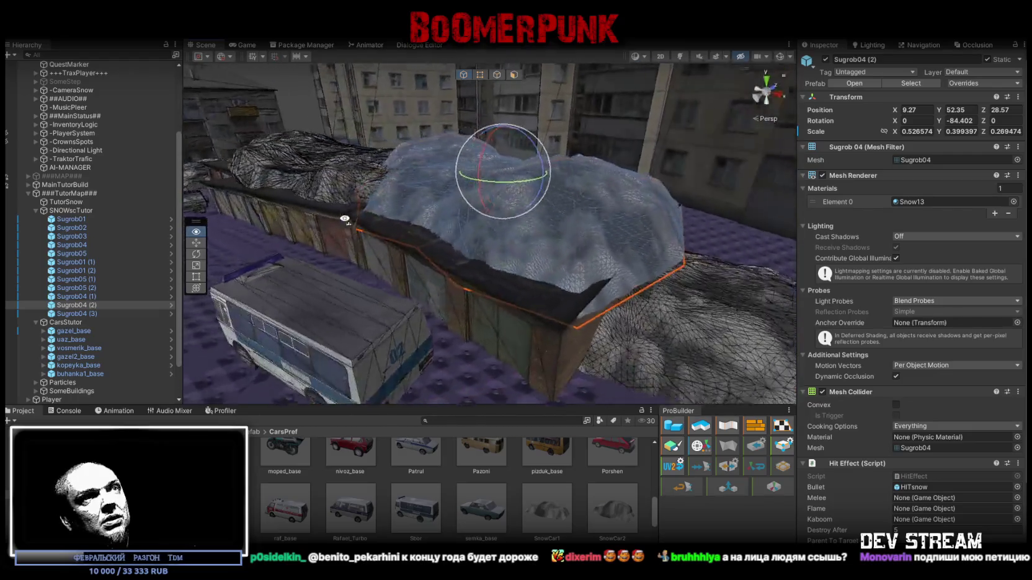
- Make Sugrob04 (2) taller and narrower, reaching scale about 0.46/0.52/0.27
key(r)
mouse_move(489, 129)
mouse_down()
mouse_move(528, 168)
mouse_move(517, 178)
mouse_move(535, 151)
mouse_up()
key(w)
key(r)
drag(554, 115, 553, 102)
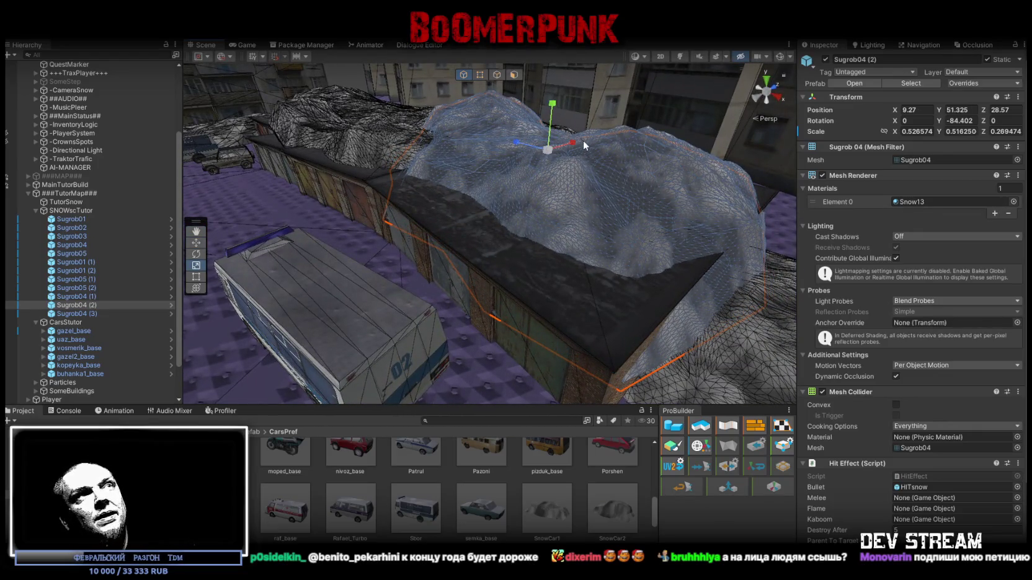
mouse_move(572, 142)
mouse_down()
mouse_move(524, 182)
mouse_move(499, 164)
mouse_move(511, 158)
mouse_move(499, 222)
mouse_move(540, 213)
mouse_up()
key(w)
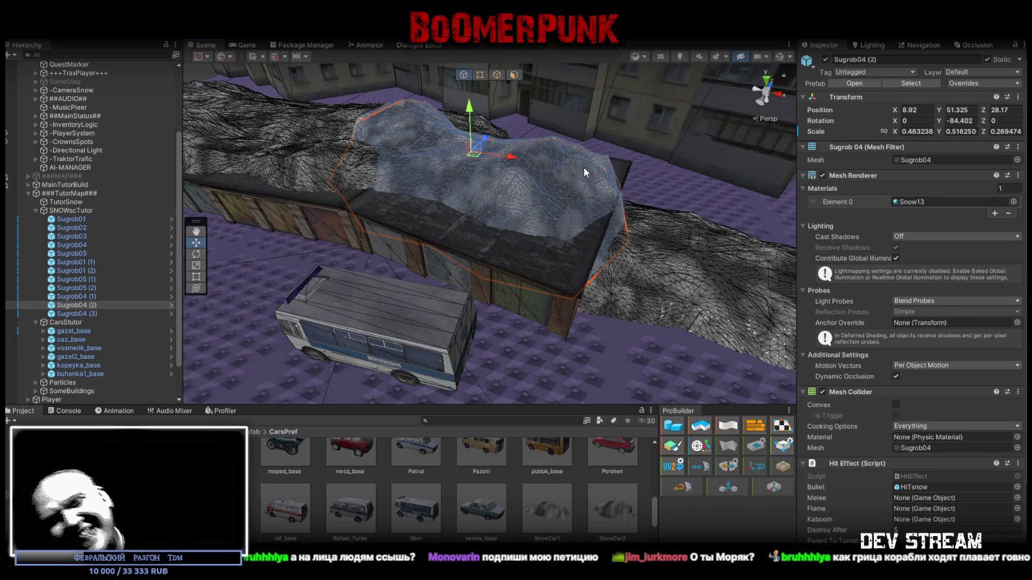
mouse_move(453, 151)
mouse_down()
mouse_move(503, 218)
mouse_move(467, 237)
mouse_up()
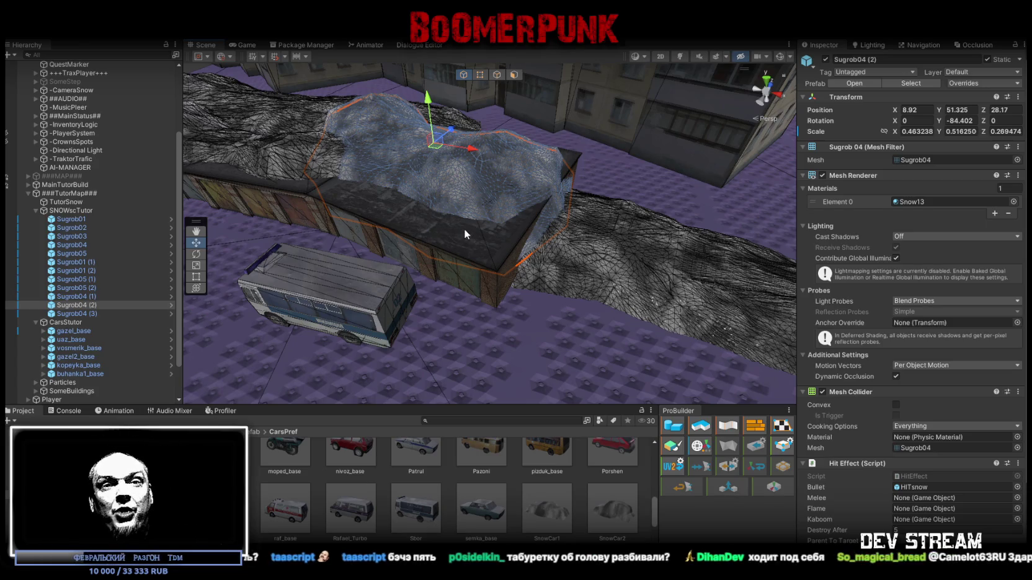
- Shift Sugrob04 (2) on the roof and turn it to Y -81.741
mouse_move(561, 231)
mouse_down()
mouse_move(518, 234)
mouse_move(531, 230)
mouse_move(494, 195)
mouse_up()
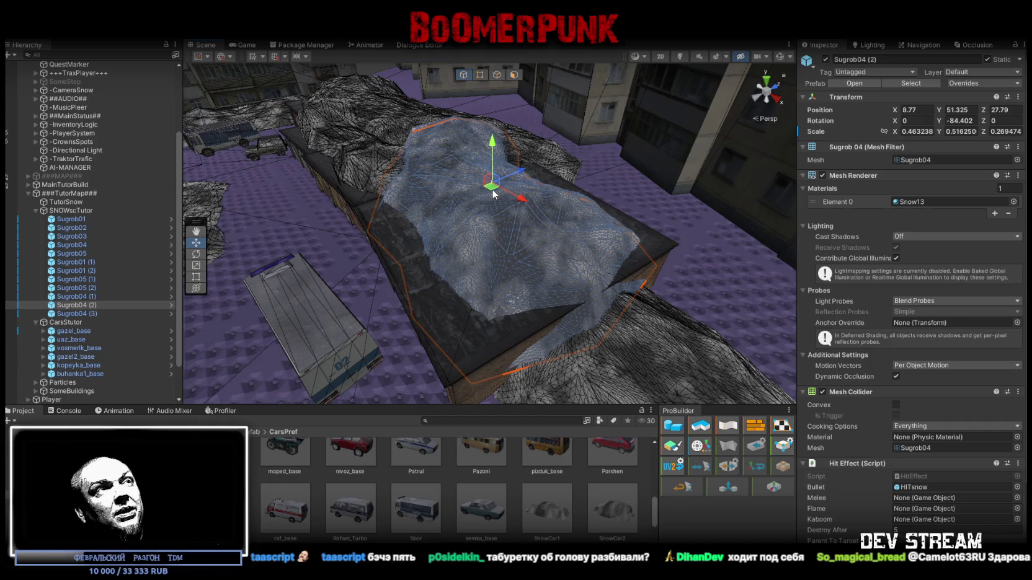
mouse_move(494, 195)
mouse_down()
mouse_move(472, 199)
mouse_move(575, 218)
mouse_up()
key(e)
mouse_move(520, 196)
mouse_down()
mouse_move(525, 184)
mouse_move(488, 173)
mouse_up()
key(w)
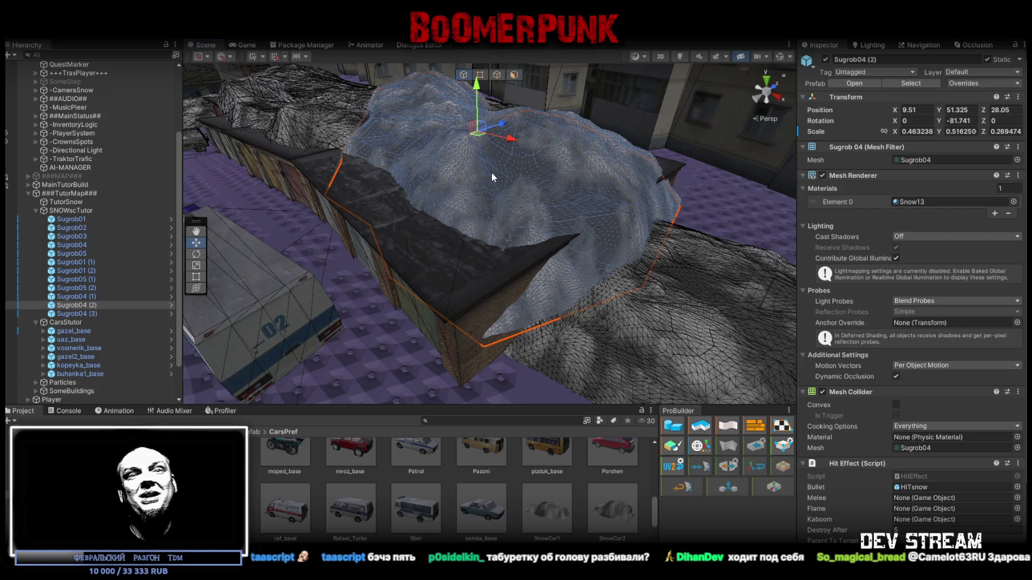
mouse_move(522, 202)
mouse_down()
mouse_move(502, 226)
mouse_move(455, 237)
mouse_move(527, 229)
mouse_move(516, 205)
mouse_move(480, 216)
mouse_move(465, 193)
mouse_move(558, 226)
mouse_move(502, 202)
mouse_move(490, 218)
mouse_move(478, 203)
mouse_move(525, 209)
mouse_up()
key(w)
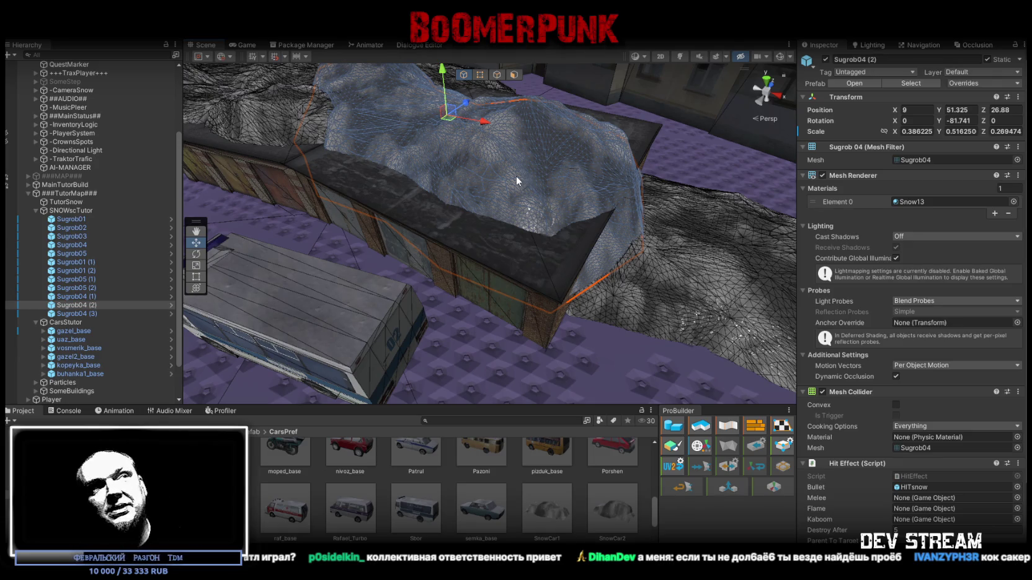
- Orbit the view to look over the snowdrifts on the garage roofs
mouse_move(516, 176)
mouse_down()
mouse_move(495, 175)
mouse_move(552, 177)
mouse_move(497, 159)
mouse_move(519, 202)
mouse_move(594, 179)
mouse_up()
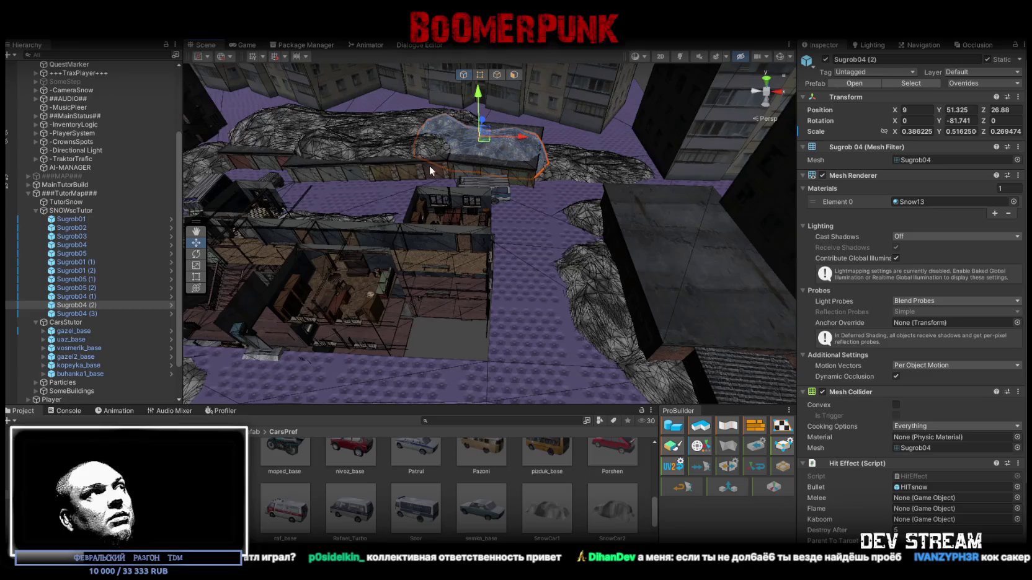
- Select Sugrob04 (2), Sugrob04 and Sugrob01 (1) in turn, ending on the small yard drift Sugrob01 (3)
click(95, 305)
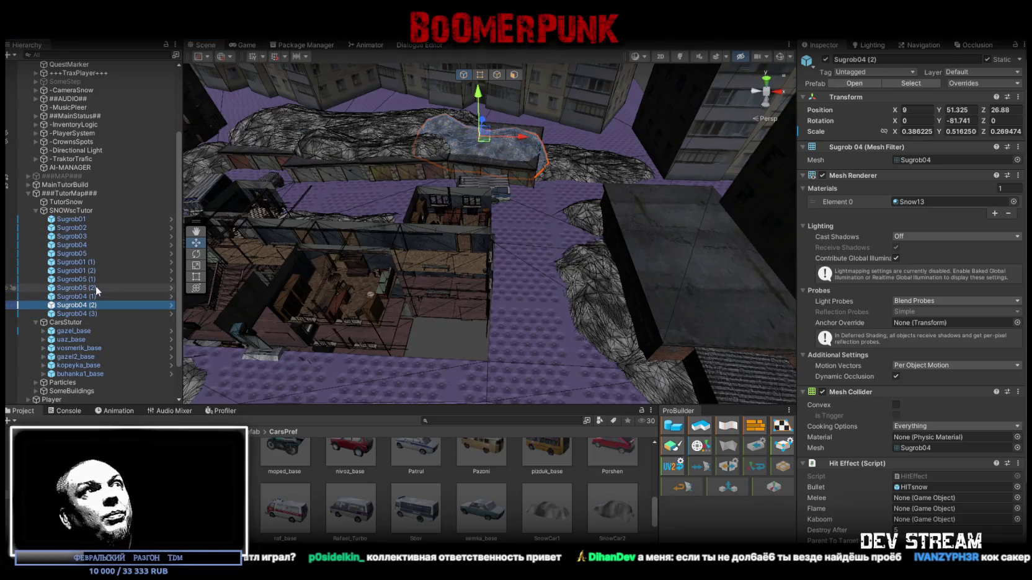
click(79, 245)
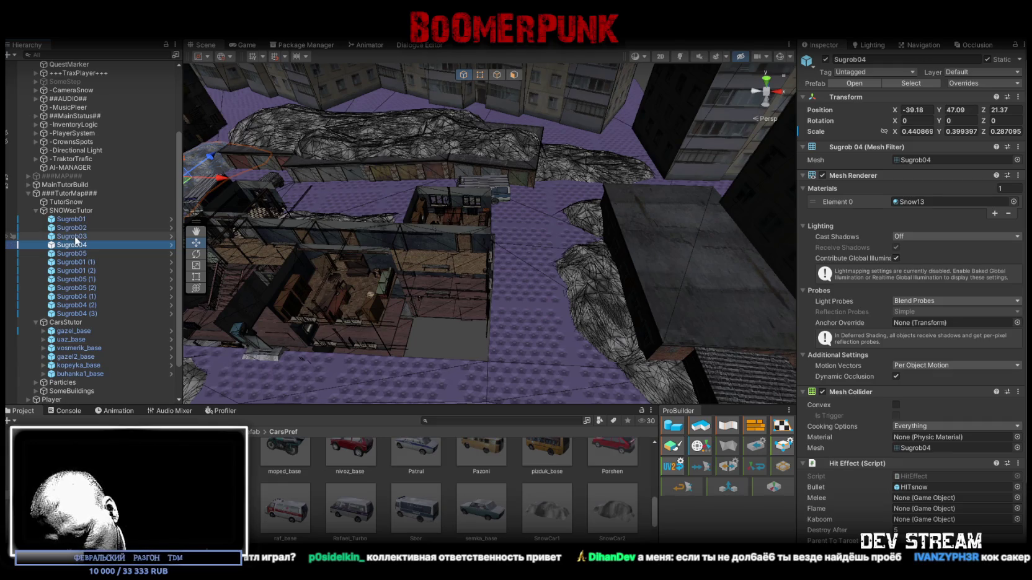
mouse_move(459, 149)
mouse_down()
mouse_move(492, 195)
mouse_move(621, 265)
mouse_move(620, 291)
mouse_move(523, 319)
mouse_move(611, 265)
mouse_move(496, 307)
mouse_move(511, 313)
mouse_move(490, 295)
mouse_move(467, 309)
mouse_move(455, 257)
mouse_move(454, 273)
mouse_move(485, 300)
mouse_move(584, 310)
mouse_up()
click(492, 196)
click(621, 272)
click(490, 310)
- Flatten Sugrob01 (3) to Z scale 0.25668 and turn it to Y 91.104 beside the buildings
key(r)
key(w)
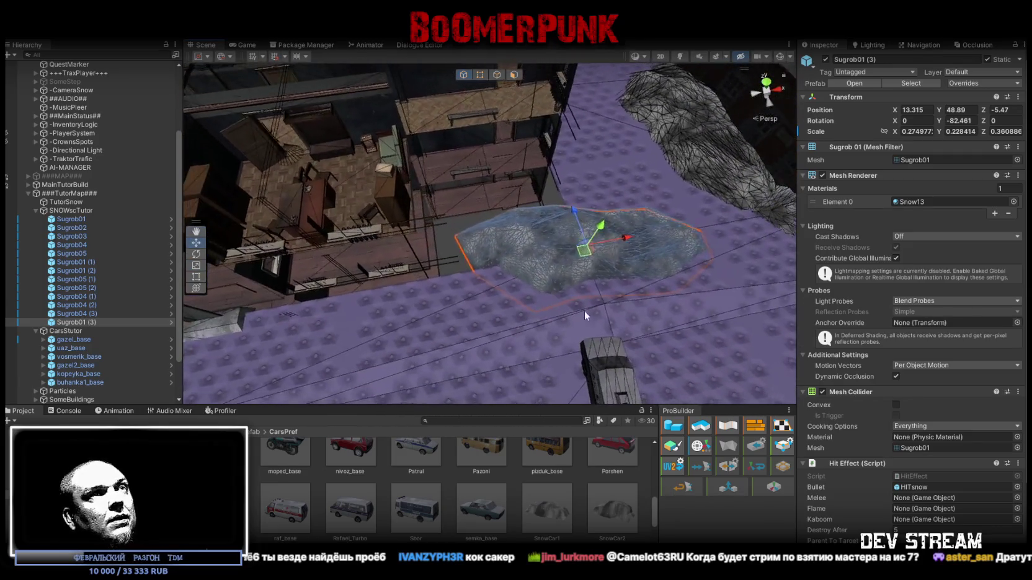
key(r)
mouse_move(564, 247)
mouse_down()
mouse_move(534, 248)
mouse_move(537, 260)
mouse_up()
key(w)
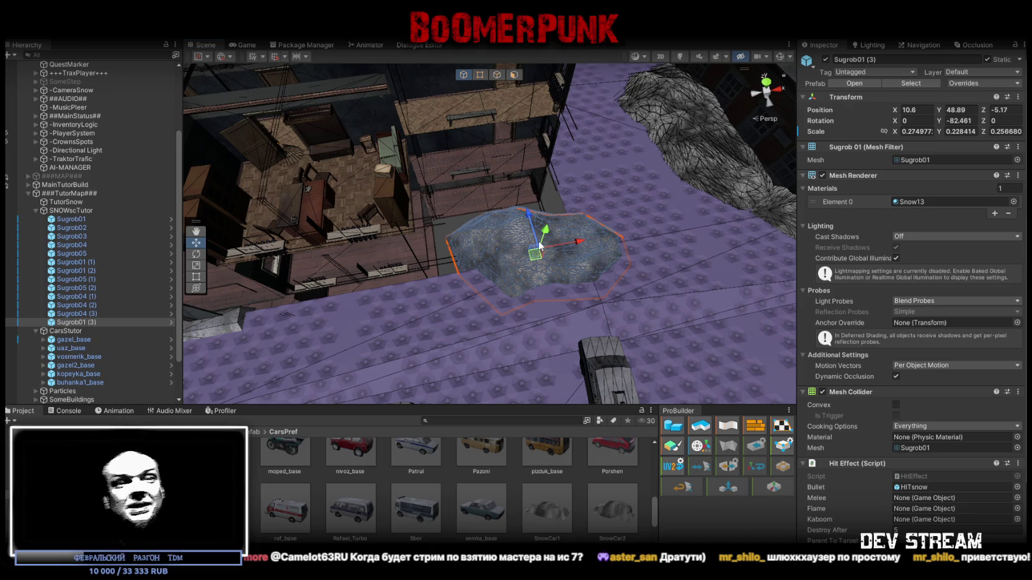
mouse_move(506, 238)
mouse_down()
mouse_move(504, 225)
mouse_move(514, 259)
mouse_up()
key(e)
drag(558, 297, 285, 279)
mouse_move(608, 272)
mouse_down()
mouse_move(622, 223)
mouse_move(633, 228)
mouse_move(636, 252)
mouse_move(588, 252)
mouse_up()
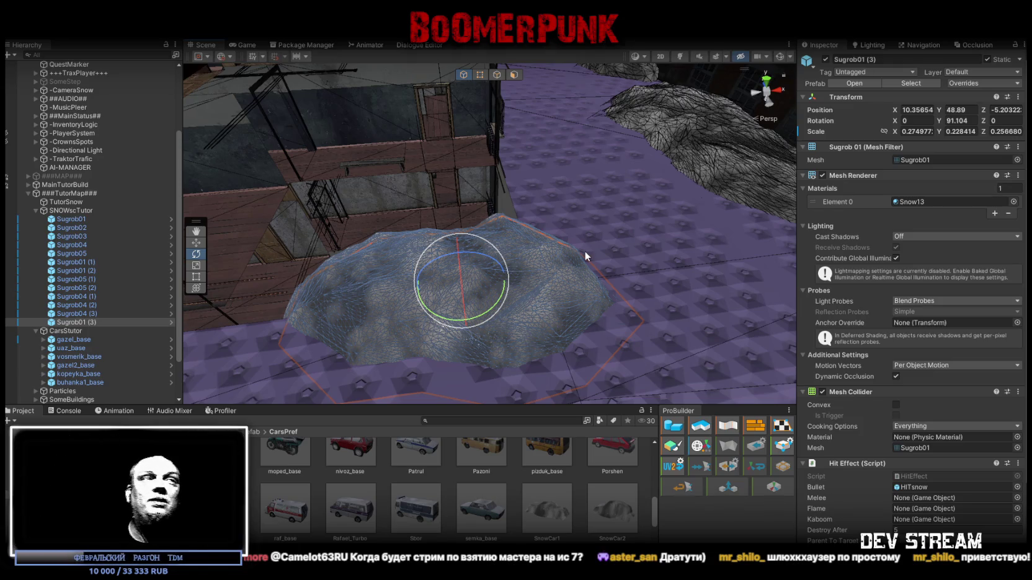
mouse_move(584, 251)
mouse_down()
mouse_move(617, 203)
mouse_move(522, 193)
mouse_move(329, 232)
mouse_move(435, 239)
mouse_move(459, 230)
mouse_move(497, 279)
mouse_move(614, 267)
mouse_move(558, 292)
mouse_move(618, 293)
mouse_move(552, 297)
mouse_up()
key(w)
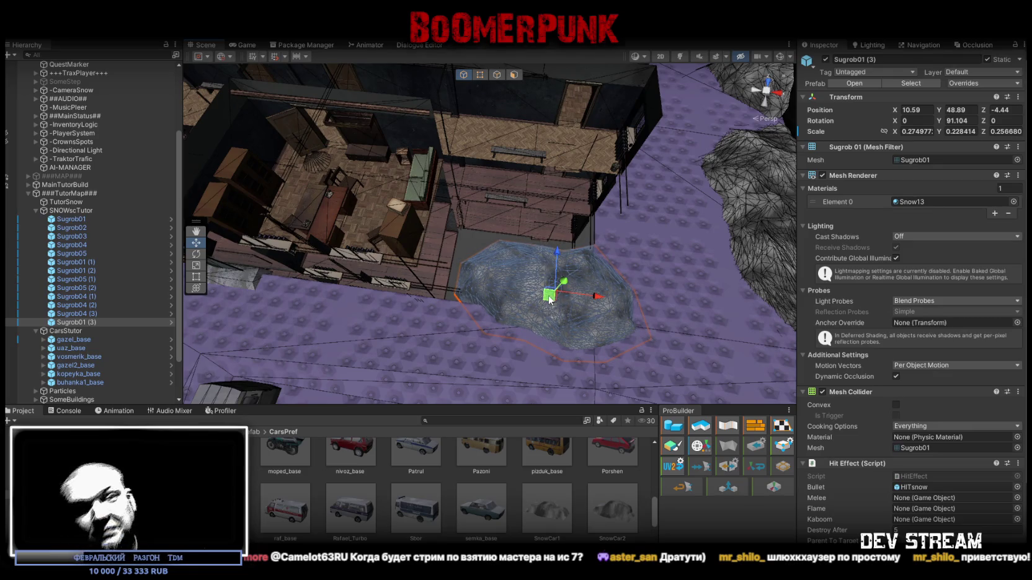
- Shift Sugrob01 (3) toward the building and widen it along X
mouse_move(548, 300)
mouse_down()
mouse_move(586, 265)
mouse_move(588, 284)
mouse_move(565, 294)
mouse_move(578, 295)
mouse_up()
key(r)
key(w)
mouse_move(493, 278)
mouse_down()
mouse_move(553, 300)
mouse_move(584, 289)
mouse_move(464, 256)
mouse_move(476, 280)
mouse_up()
key(r)
mouse_move(416, 300)
mouse_down()
mouse_move(428, 291)
mouse_move(466, 307)
mouse_move(560, 279)
mouse_up()
key(w)
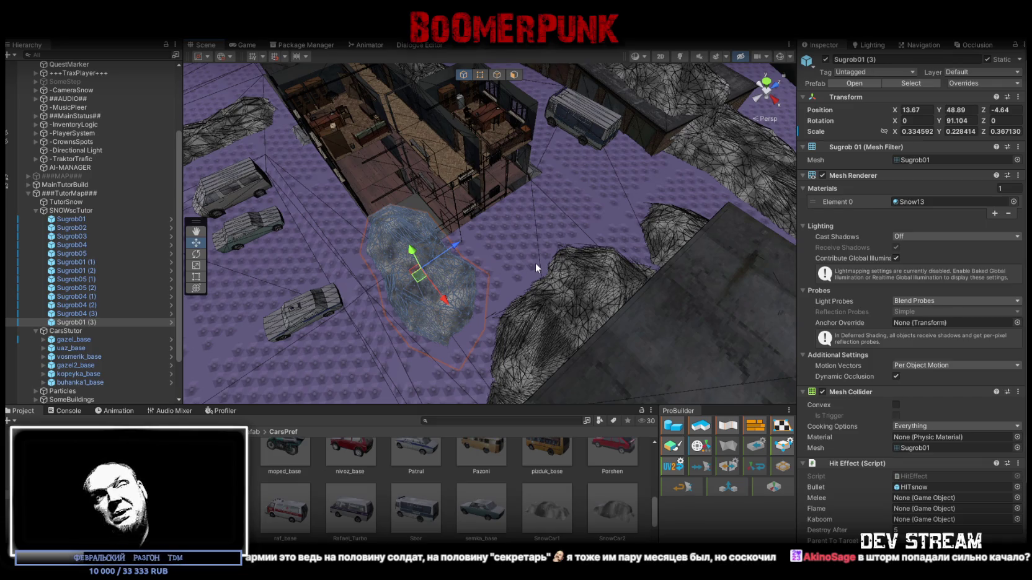
- Inspect the yard drift from several angles, then select the Sugrob05 snowdrift
mouse_move(535, 261)
mouse_down()
mouse_move(588, 240)
mouse_move(589, 255)
mouse_move(580, 248)
mouse_move(572, 260)
mouse_up()
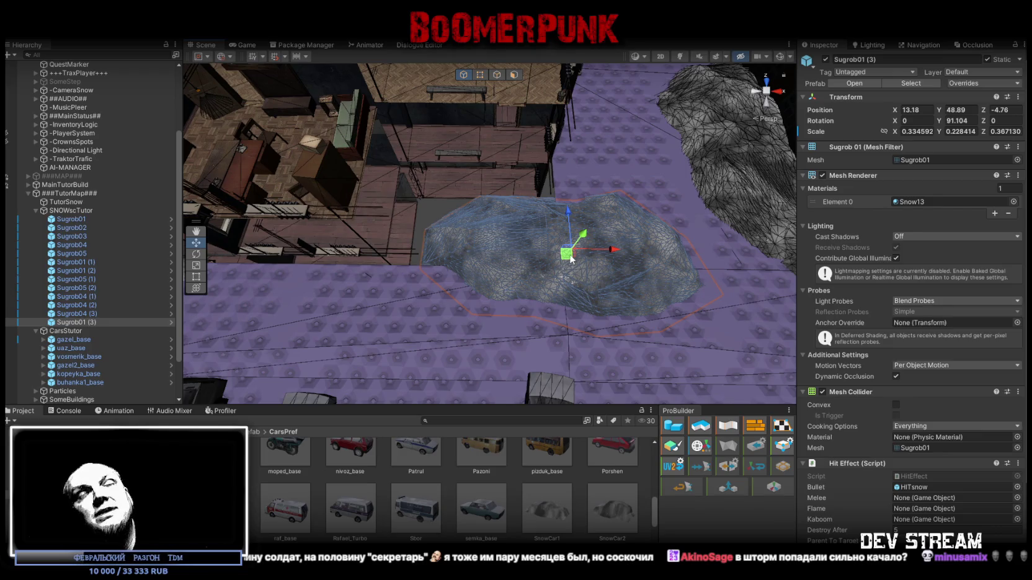
mouse_move(566, 258)
mouse_down()
mouse_move(527, 214)
mouse_move(579, 252)
mouse_move(562, 270)
mouse_move(489, 220)
mouse_move(557, 231)
mouse_move(641, 177)
mouse_up()
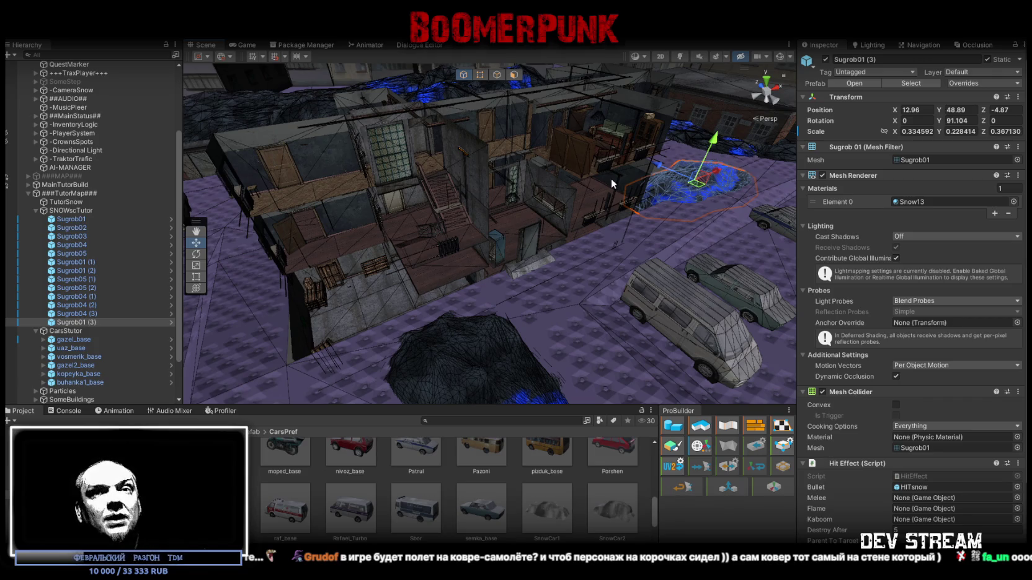
drag(502, 225, 629, 433)
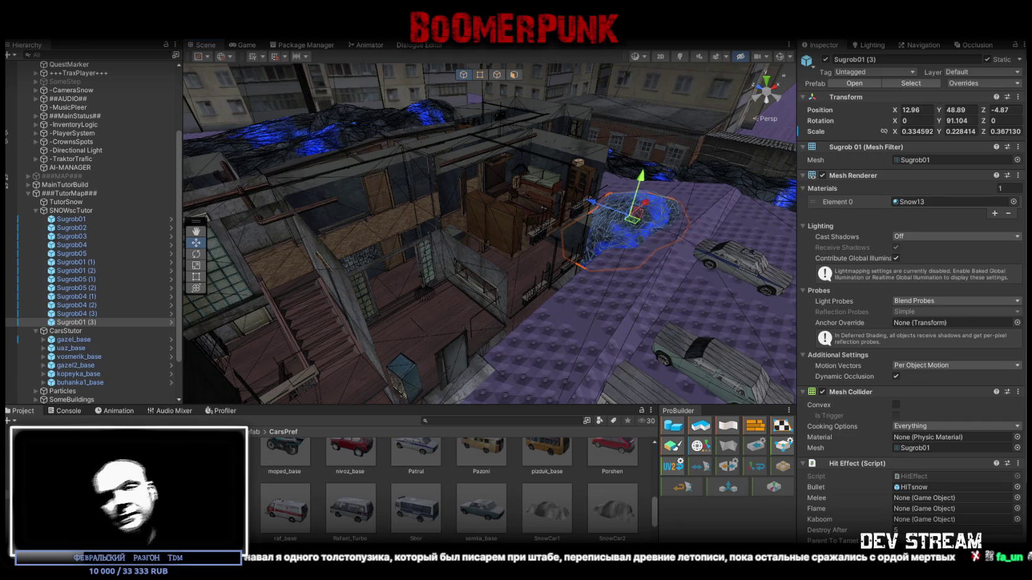
mouse_move(661, 299)
mouse_down()
mouse_move(595, 286)
mouse_move(718, 265)
mouse_move(468, 346)
mouse_move(461, 329)
mouse_move(507, 260)
mouse_move(626, 233)
mouse_up()
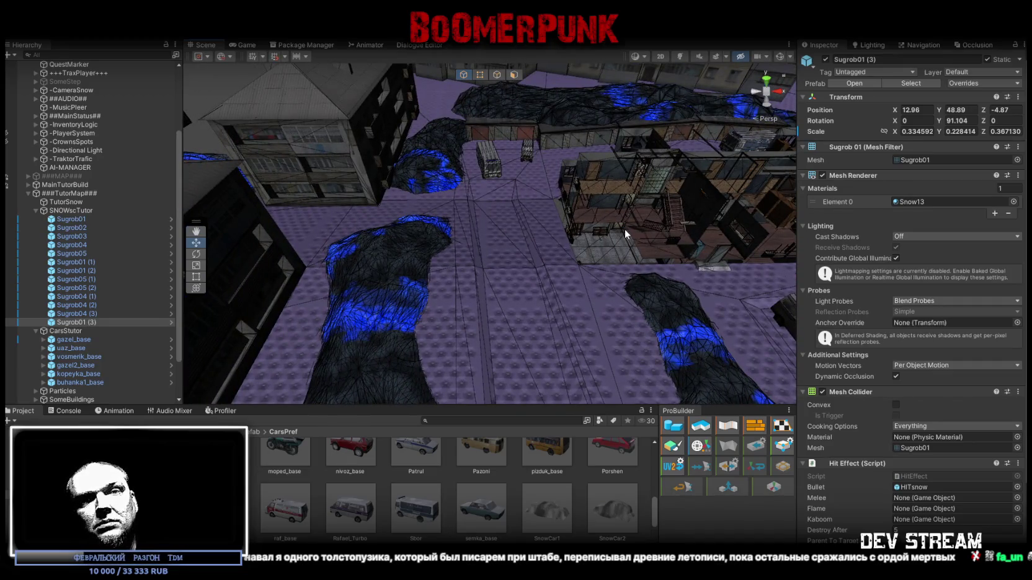
mouse_move(699, 274)
mouse_down()
mouse_move(715, 274)
mouse_move(525, 242)
mouse_move(546, 243)
mouse_move(469, 208)
mouse_move(533, 221)
mouse_up()
click(545, 243)
- Shift Sugrob05 along Z, tilt it slightly, and raise it a little
mouse_move(639, 244)
mouse_down()
mouse_move(614, 231)
mouse_move(496, 236)
mouse_move(506, 235)
mouse_move(387, 210)
mouse_move(578, 221)
mouse_move(500, 155)
mouse_up()
key(e)
key(w)
mouse_move(493, 206)
mouse_down()
mouse_move(484, 211)
mouse_move(578, 237)
mouse_up()
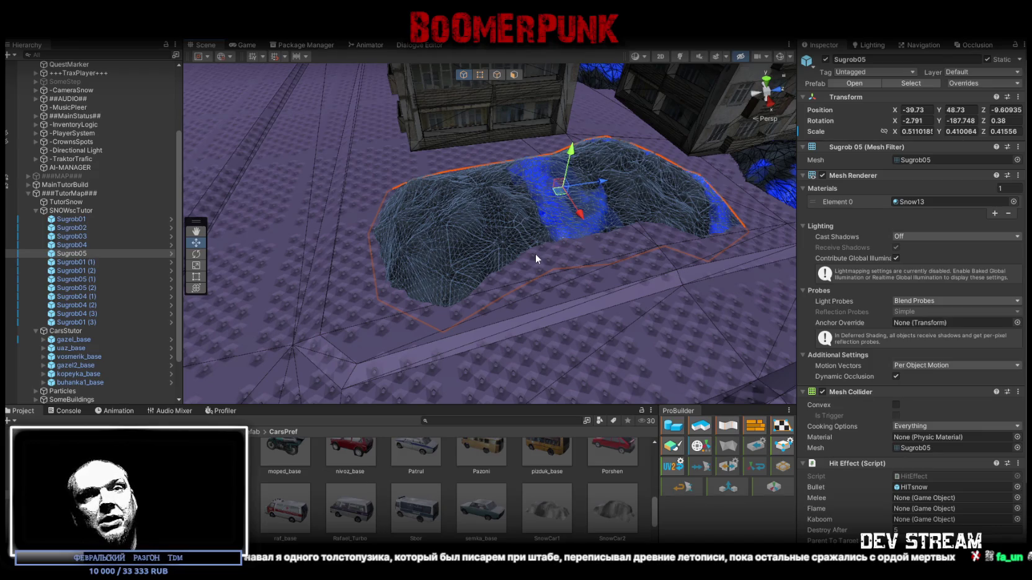
mouse_move(529, 250)
mouse_down()
mouse_move(546, 238)
mouse_move(837, 243)
mouse_move(525, 213)
mouse_move(577, 213)
mouse_move(546, 217)
mouse_up()
- Duplicate Sugrob05 (1) into Sugrob05 (3) and move the copy to a new spot
click(525, 213)
key(ctrl+d)
drag(484, 204, 459, 230)
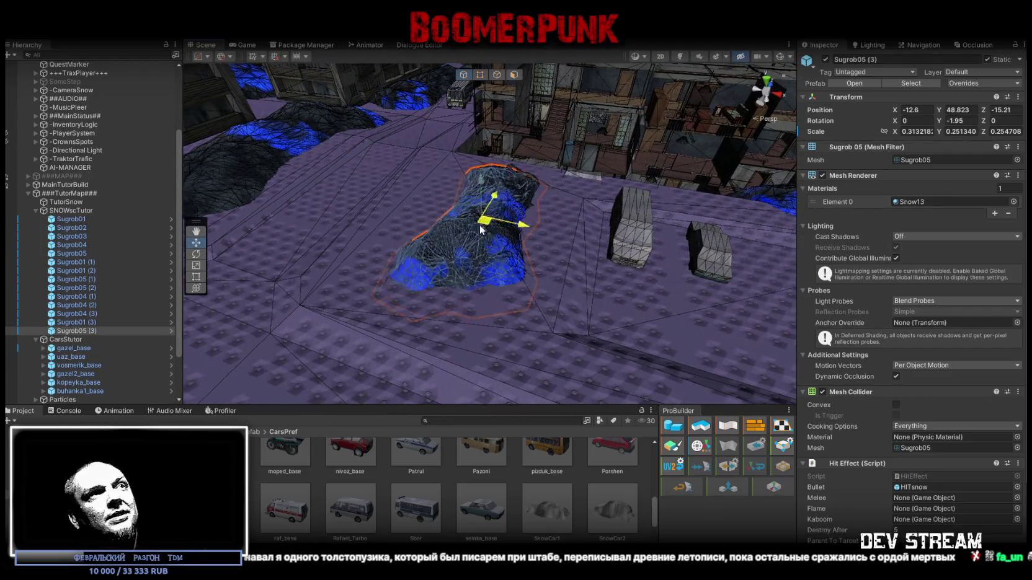
- Rotate Sugrob05 (3), shorten it along Z, and slide it against the long snowdrift
key(e)
drag(545, 260, 592, 287)
key(r)
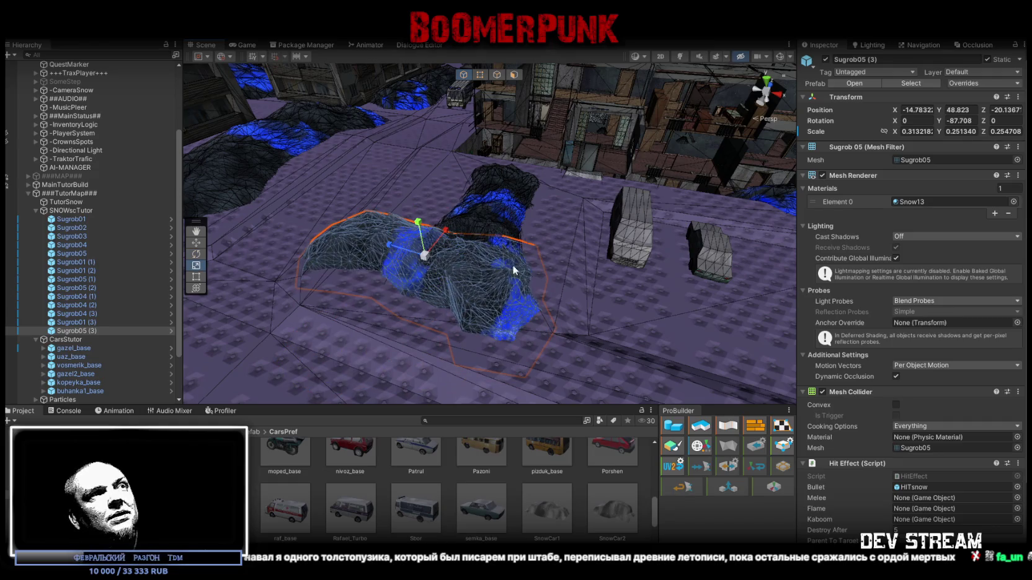
mouse_move(412, 247)
mouse_down()
mouse_move(446, 232)
mouse_move(442, 242)
mouse_move(183, 290)
mouse_move(102, 291)
mouse_up()
scroll(442, 242, up, 5)
key(e)
key(w)
mouse_move(349, 253)
mouse_down()
mouse_move(385, 239)
mouse_move(376, 247)
mouse_up()
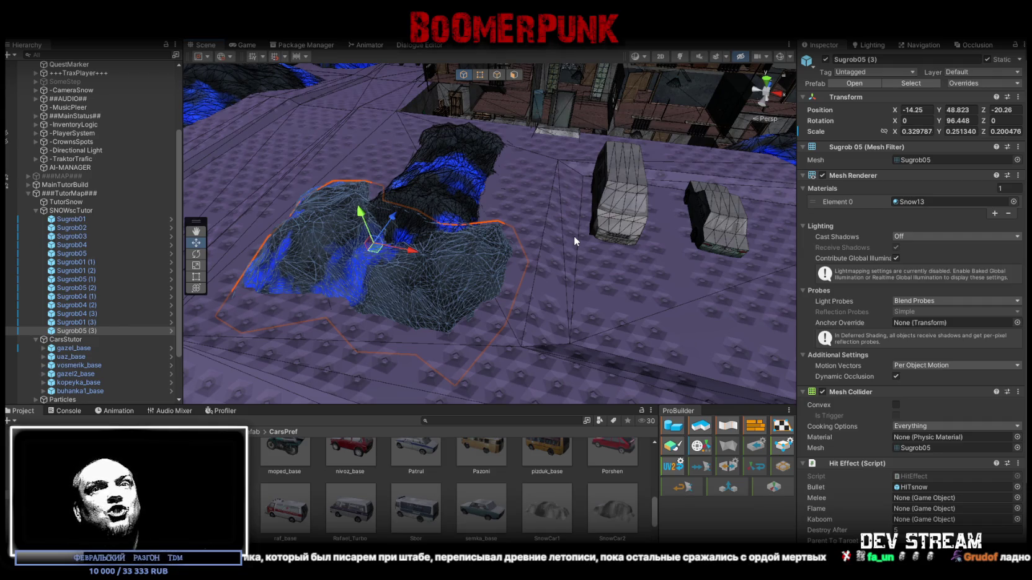
- Narrow Sugrob05 (3) along X to a scale of about 0.26/0.25/0.20
mouse_move(575, 235)
mouse_down()
mouse_move(451, 159)
mouse_move(435, 165)
mouse_move(495, 208)
mouse_move(506, 244)
mouse_up()
key(r)
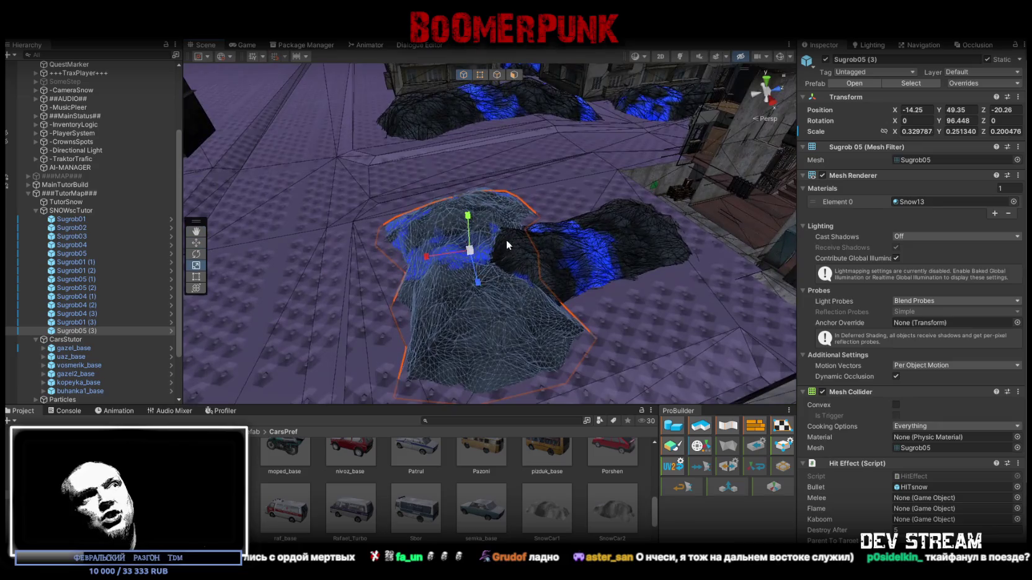
drag(428, 261, 702, 271)
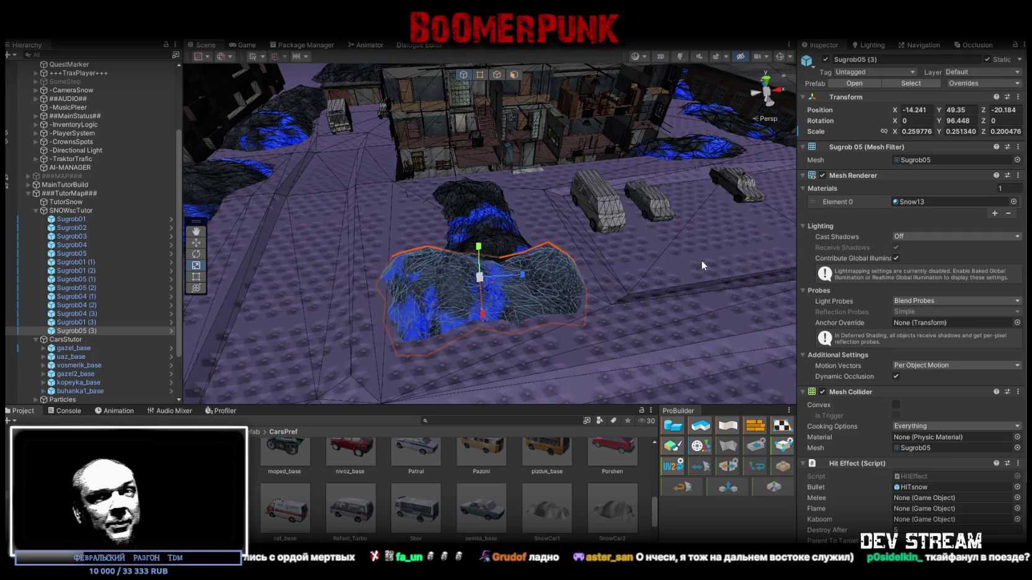
drag(701, 256, 721, 273)
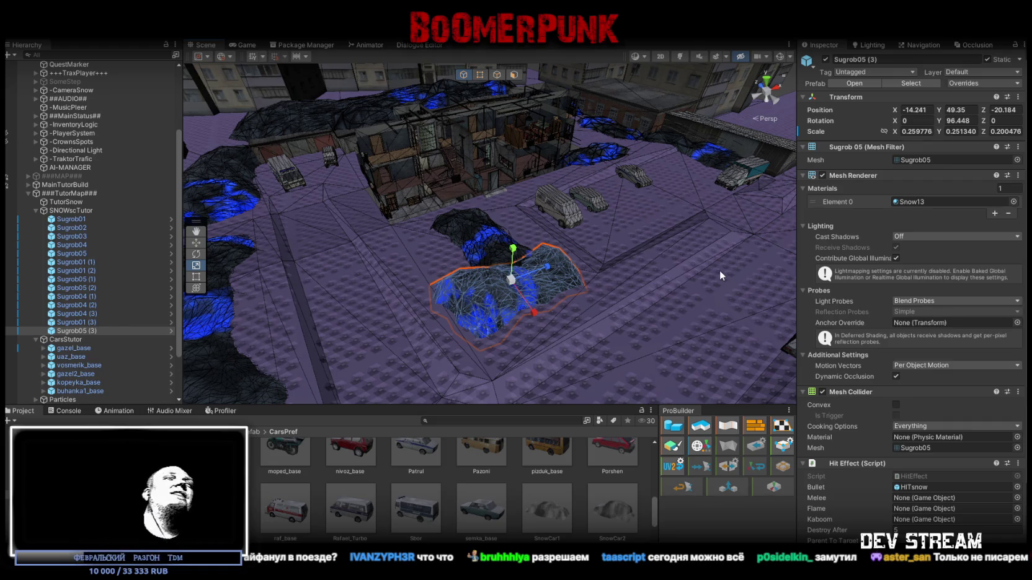
- Move Sugrob05 (3) across the ground and nudge it snugly against the long snowdrift
scroll(508, 323, up, 5)
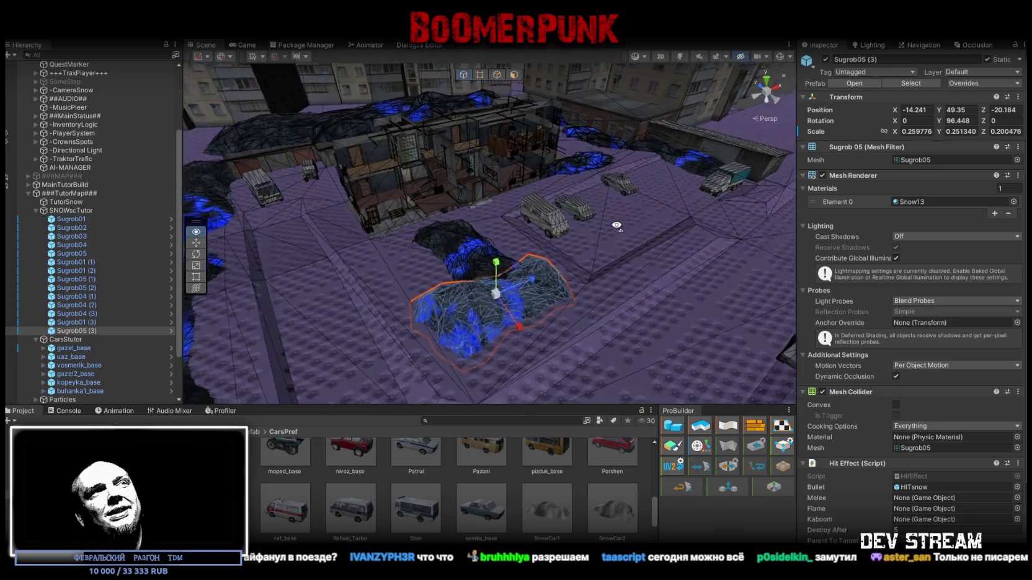
mouse_move(501, 314)
mouse_down()
mouse_move(490, 287)
mouse_move(499, 299)
mouse_move(527, 289)
mouse_move(506, 284)
mouse_up()
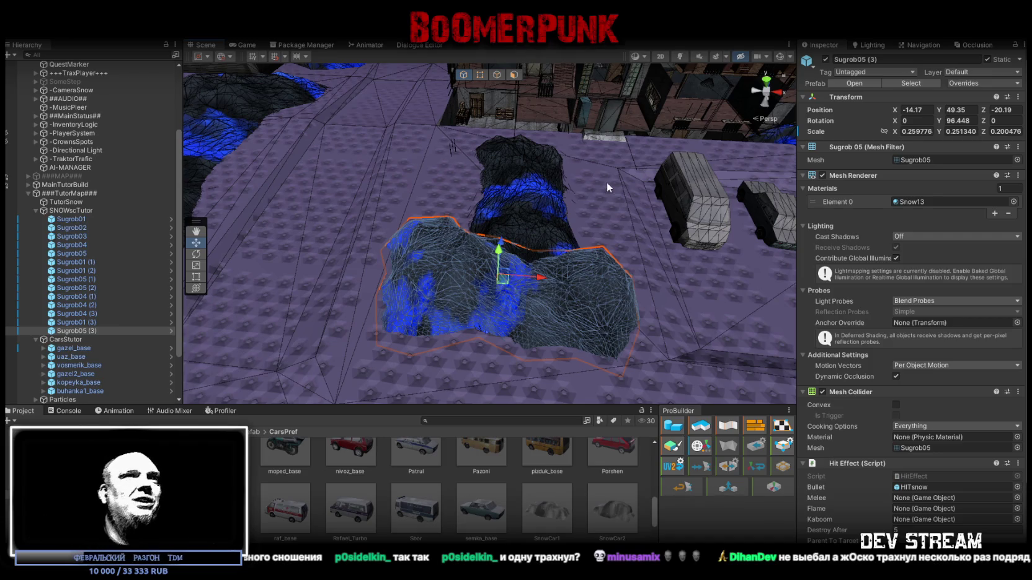
mouse_move(607, 181)
mouse_down()
mouse_move(370, 207)
mouse_move(384, 208)
mouse_up()
key(f)
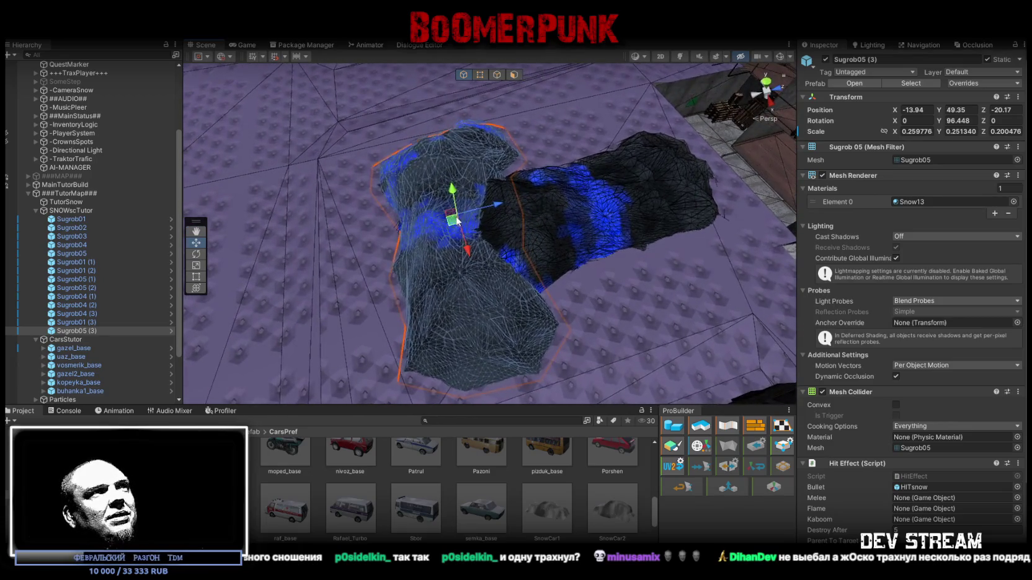
drag(457, 221, 454, 217)
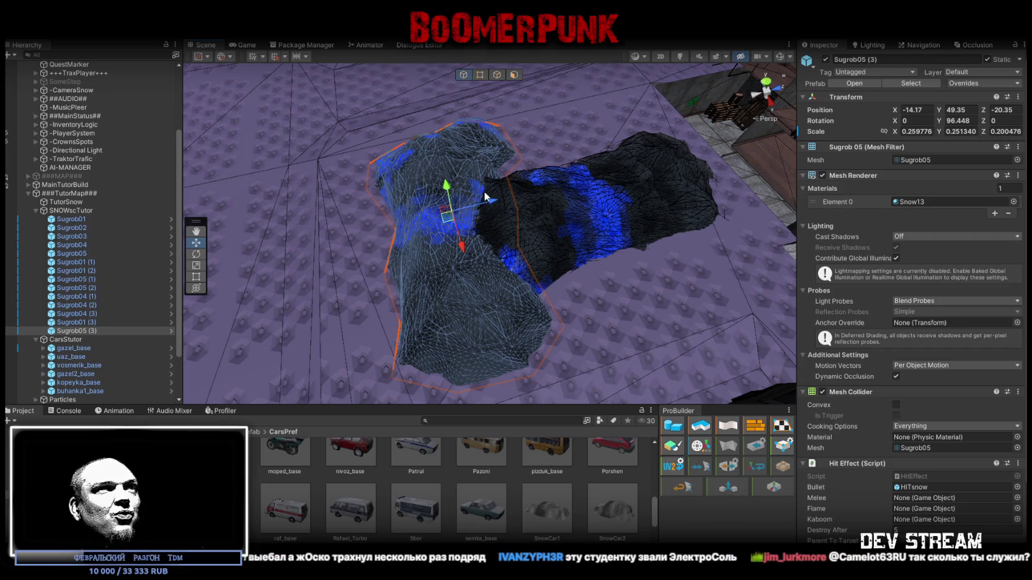
key(f)
drag(486, 208, 483, 209)
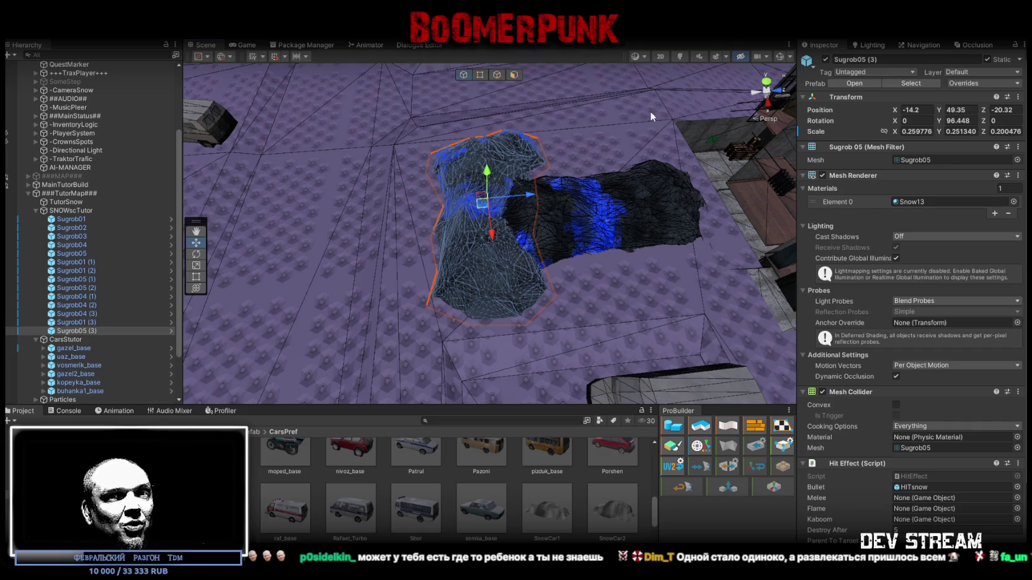
- Orbit around the drifts to check the fit, ending facing the cars and street
mouse_move(650, 111)
mouse_down()
mouse_move(606, 164)
mouse_move(617, 144)
mouse_move(496, 124)
mouse_move(483, 132)
mouse_up()
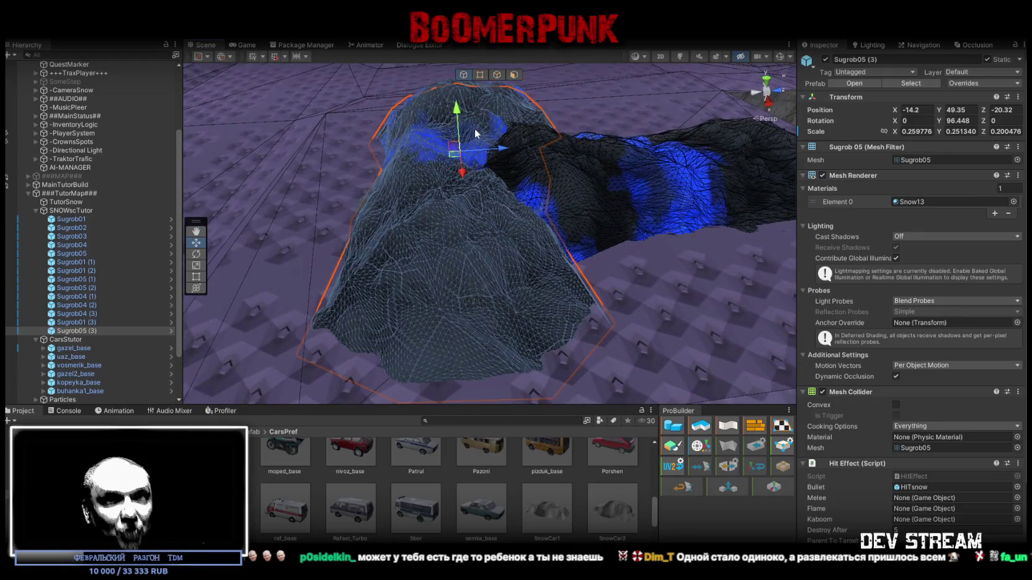
mouse_move(473, 128)
mouse_down()
mouse_move(570, 128)
mouse_move(564, 137)
mouse_up()
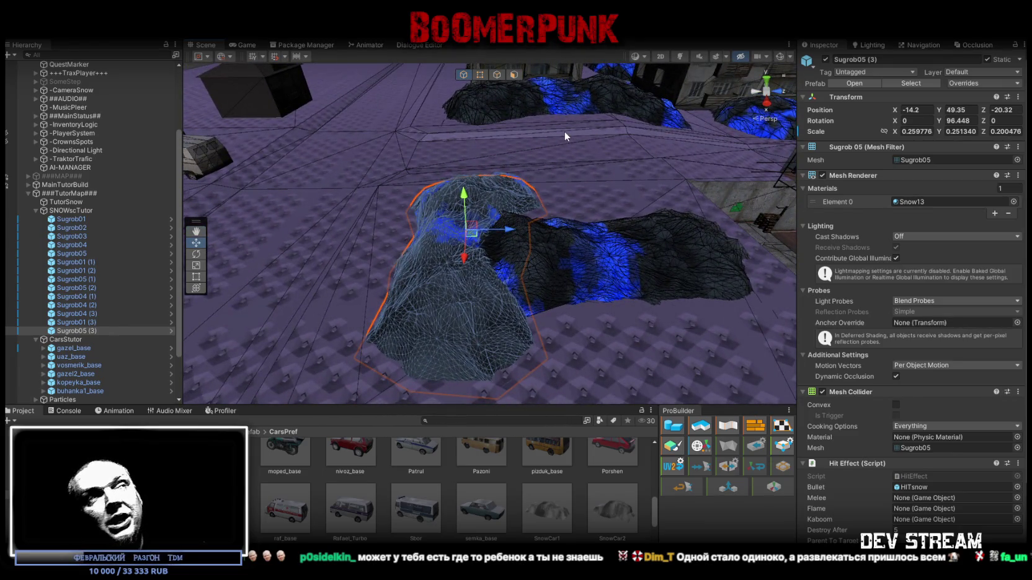
drag(582, 151, 593, 165)
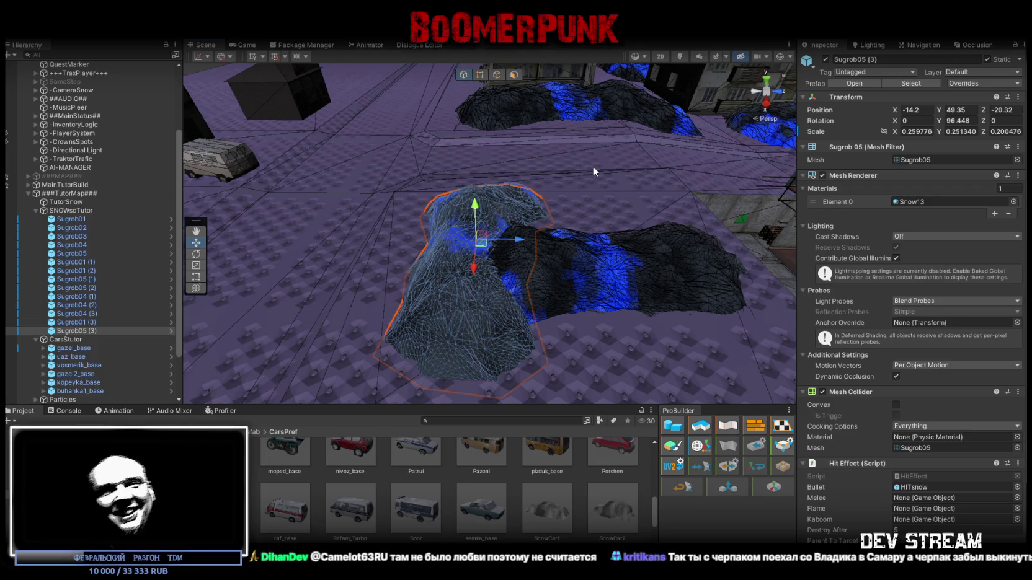
scroll(593, 165, up, 5)
mouse_move(593, 165)
mouse_down()
mouse_move(557, 260)
mouse_move(446, 201)
mouse_up()
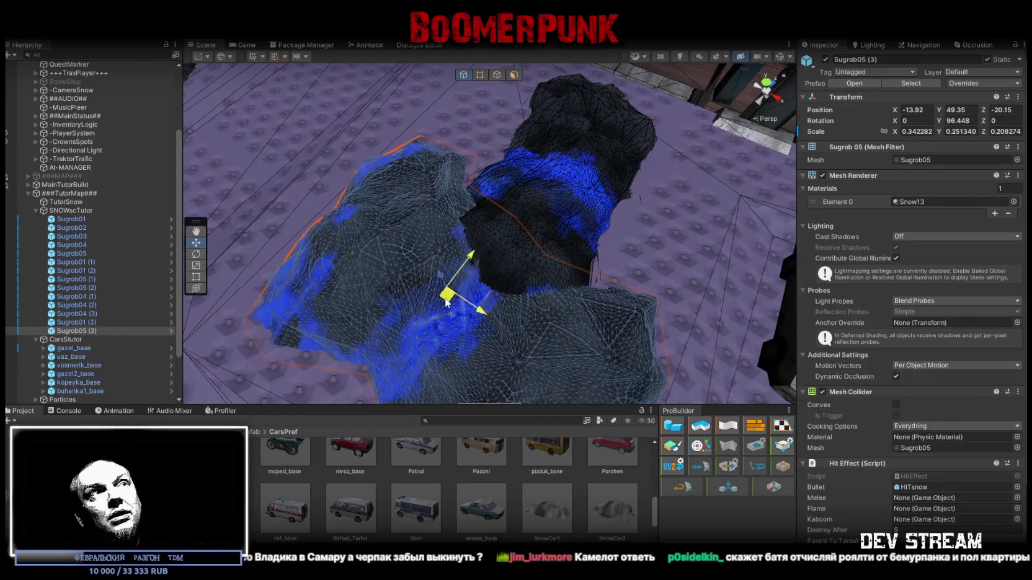
scroll(497, 235, down, 5)
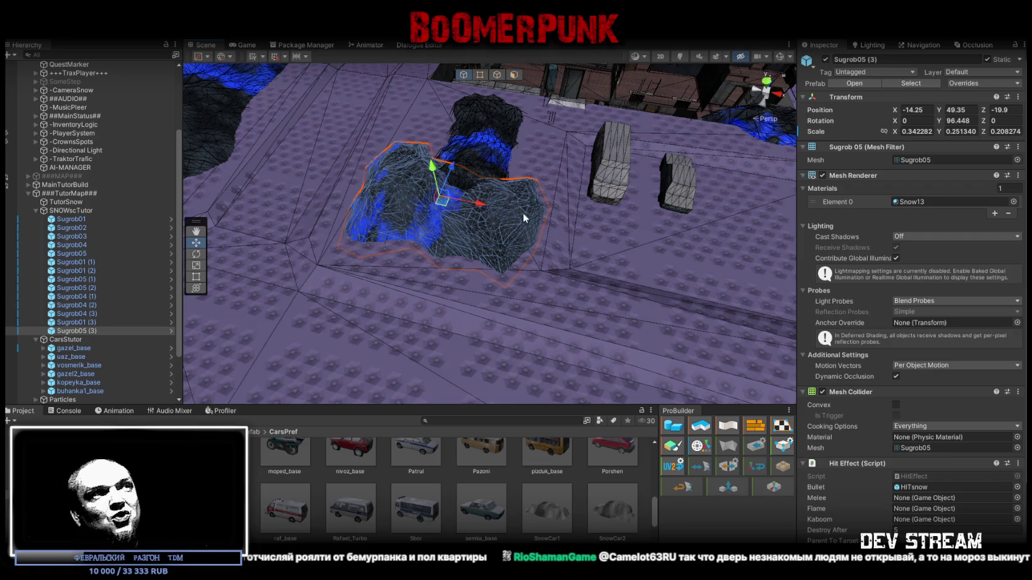
mouse_move(520, 209)
mouse_down()
mouse_move(567, 183)
mouse_move(479, 192)
mouse_up()
- Duplicate the drift as Sugrob05 (4), move it along the street, narrow it and flatten it
key(ctrl+d)
mouse_move(224, 180)
mouse_down()
mouse_move(246, 303)
mouse_move(258, 266)
mouse_move(344, 217)
mouse_up()
key(f)
mouse_move(560, 203)
mouse_down()
mouse_move(428, 220)
mouse_move(216, 187)
mouse_move(341, 258)
mouse_up()
key(r)
mouse_move(431, 211)
mouse_down()
mouse_move(427, 225)
mouse_move(369, 224)
mouse_move(393, 246)
mouse_move(388, 275)
mouse_move(308, 248)
mouse_move(347, 205)
mouse_up()
key(w)
key(e)
key(r)
mouse_move(398, 143)
mouse_down()
mouse_move(401, 186)
mouse_move(320, 213)
mouse_move(605, 205)
mouse_move(450, 229)
mouse_move(560, 203)
mouse_move(518, 205)
mouse_move(521, 162)
mouse_move(489, 186)
mouse_move(508, 187)
mouse_move(504, 175)
mouse_move(502, 238)
mouse_move(443, 221)
mouse_move(665, 233)
mouse_up()
- Make further copies Sugrob05 (5) and (6), adjusting (5) with the move, rotate and scale tools
key(ctrl+d)
key(w)
key(e)
key(r)
key(w)
key(ctrl+d)
- Turn Sugrob05 (6), shorten it along Z and move it beside the building
key(f)
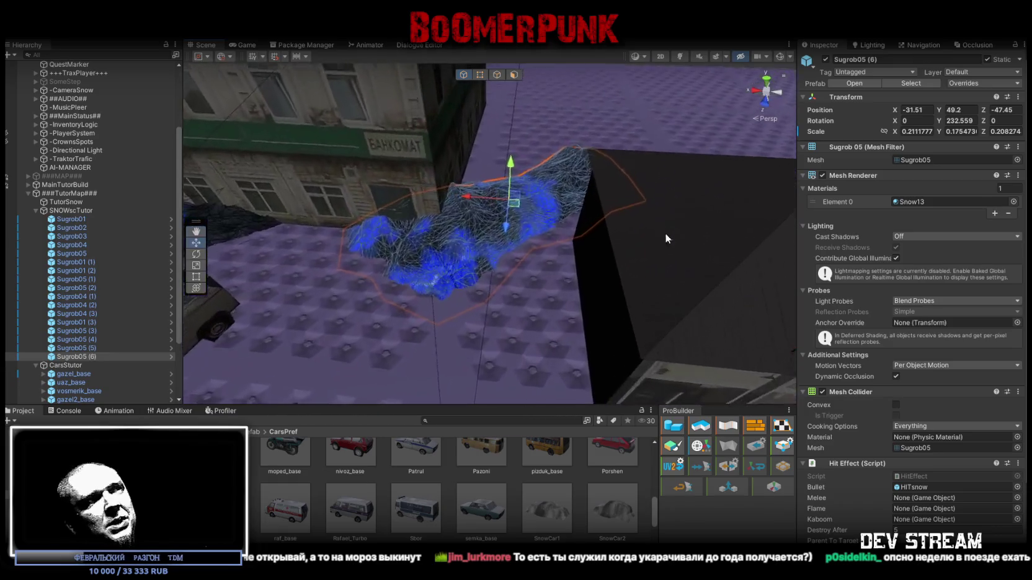
key(e)
mouse_move(496, 225)
mouse_down()
mouse_move(341, 234)
mouse_move(389, 240)
mouse_move(414, 213)
mouse_move(487, 221)
mouse_move(506, 238)
mouse_move(560, 215)
mouse_move(493, 198)
mouse_move(511, 169)
mouse_up()
key(f)
key(w)
key(ctrl+z)
key(f)
key(r)
drag(504, 273, 472, 249)
key(w)
mouse_move(525, 226)
mouse_down()
mouse_move(526, 248)
mouse_move(521, 217)
mouse_up()
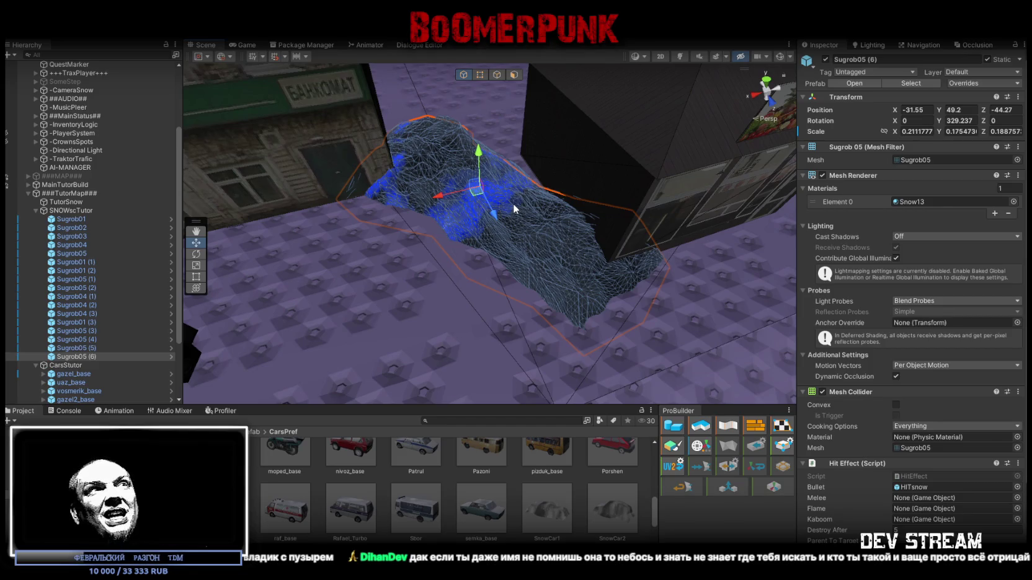
- Duplicate the drift as Sugrob05 (7) and place it at -45.83/49.2/-41.82, turned to Y 275.911
mouse_move(498, 204)
alt+mouse_down()
mouse_move(392, 237)
mouse_move(369, 231)
mouse_move(391, 225)
alt+mouse_up()
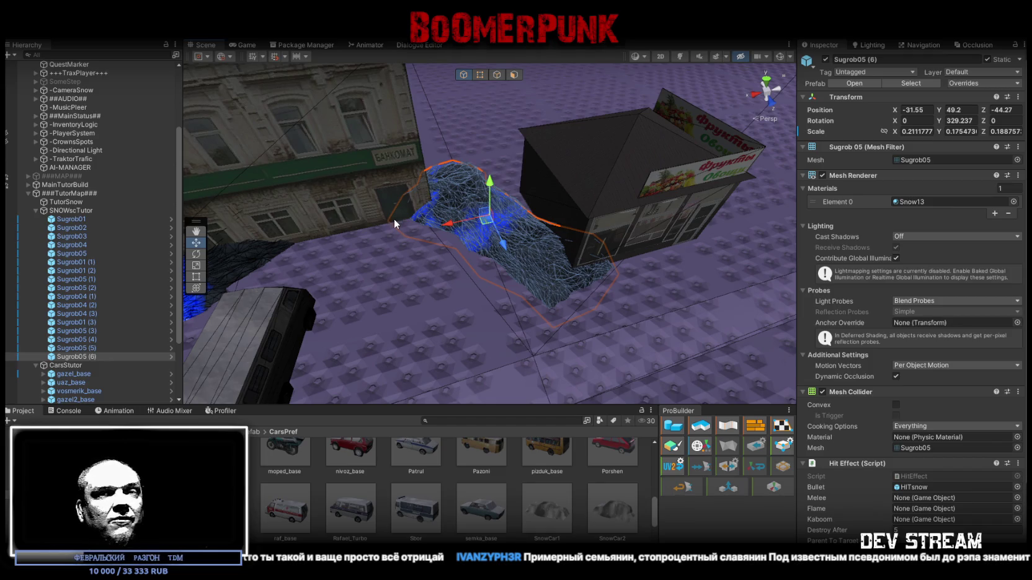
mouse_move(581, 279)
alt+mouse_down()
mouse_move(678, 252)
mouse_move(558, 258)
mouse_move(682, 273)
mouse_move(791, 303)
mouse_move(728, 266)
mouse_move(663, 250)
mouse_move(673, 247)
mouse_move(605, 242)
mouse_move(618, 222)
mouse_move(684, 217)
mouse_move(523, 250)
mouse_move(525, 259)
alt+mouse_up()
key(ctrl+d)
key(w)
key(e)
key(w)
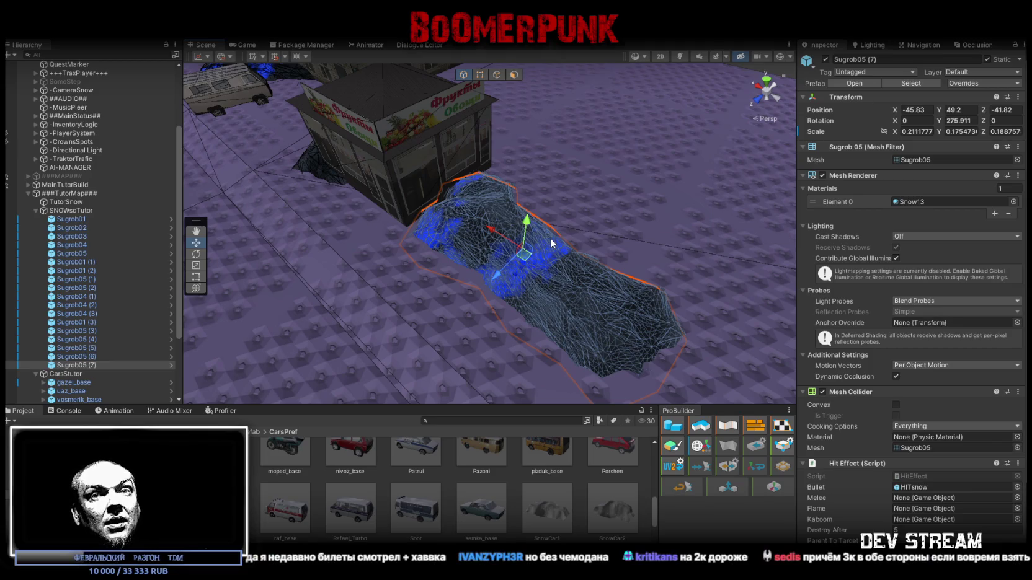
- Orbit around the kiosk area and select the r254_dps police kiosk near Sugrob05 (7)
mouse_move(594, 196)
mouse_down()
mouse_move(450, 151)
mouse_move(588, 155)
mouse_move(507, 185)
mouse_up()
click(456, 236)
mouse_move(455, 237)
mouse_down()
mouse_move(524, 205)
mouse_move(321, 199)
mouse_move(458, 181)
mouse_move(345, 171)
mouse_move(609, 153)
mouse_move(303, 218)
mouse_move(286, 246)
mouse_move(441, 291)
mouse_up()
scroll(445, 480, up, 5)
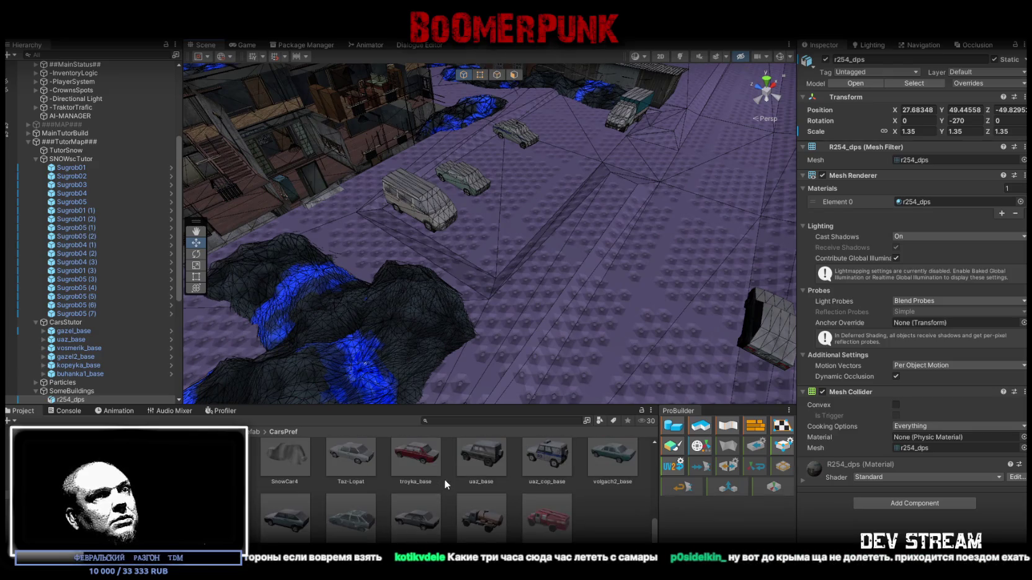
- Open MapBigProps > Zabor and inspect the DOK_Metal_side and ParkBorderZabor fence prefabs
scroll(446, 478, up, 3)
mouse_move(428, 292)
mouse_down()
mouse_move(411, 274)
mouse_move(475, 267)
mouse_up()
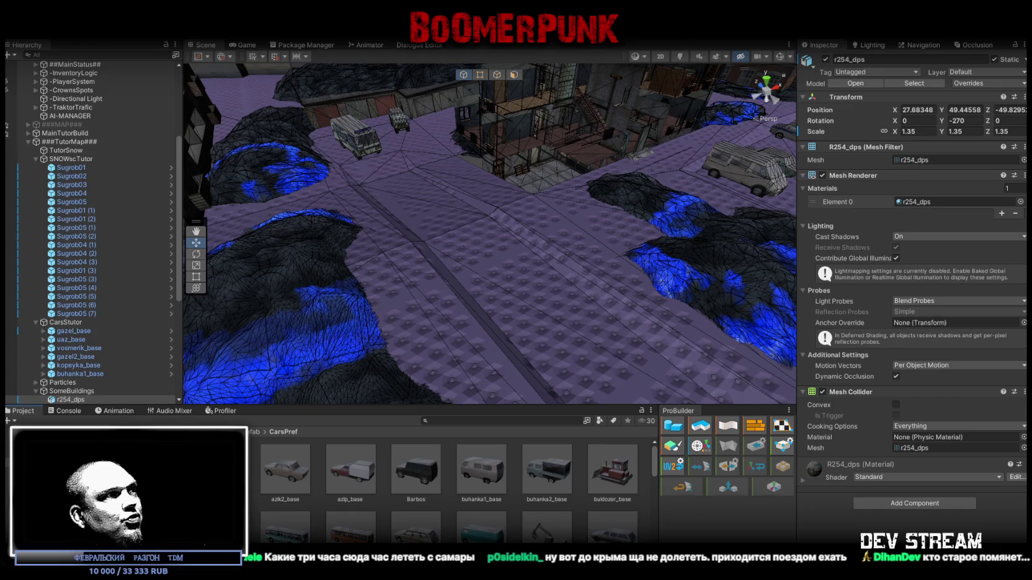
click(62, 497)
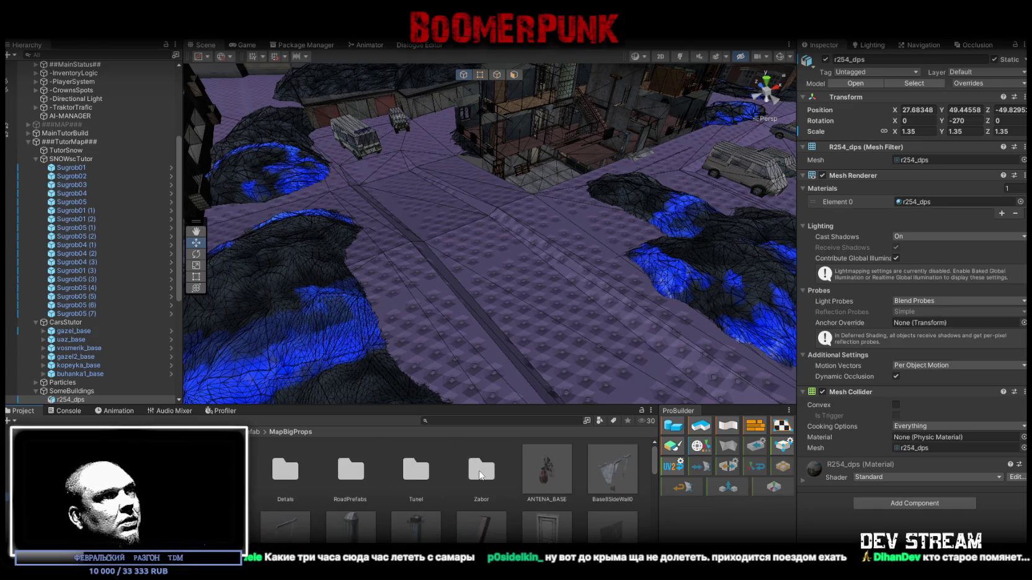
double_click(479, 473)
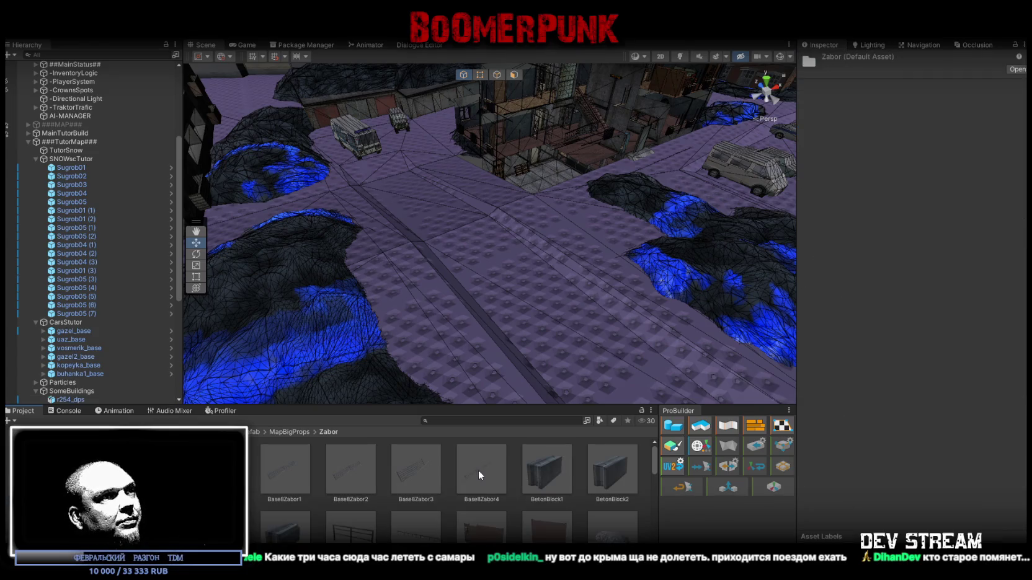
scroll(433, 505, down, 1)
click(420, 506)
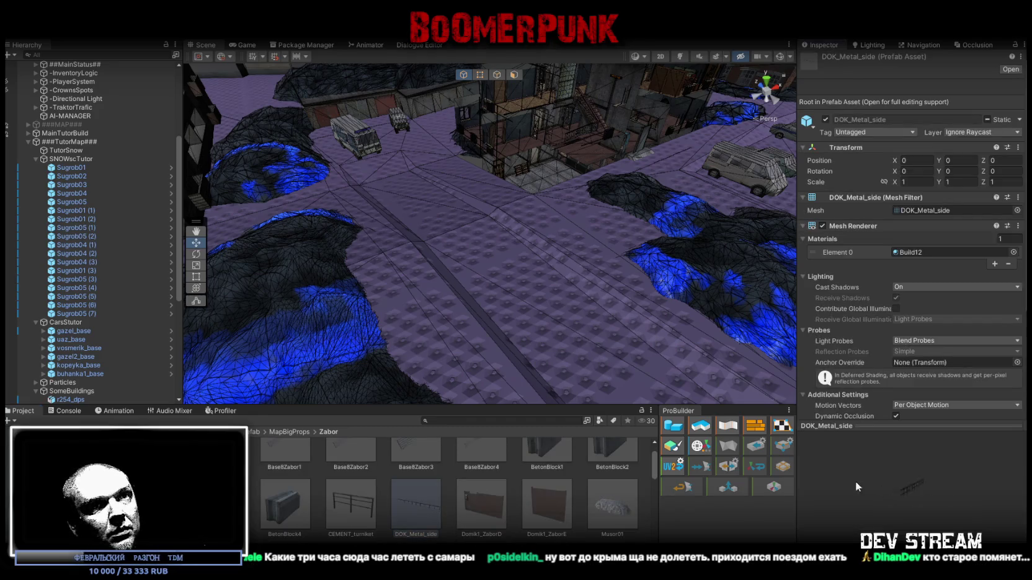
scroll(505, 460, down, 2)
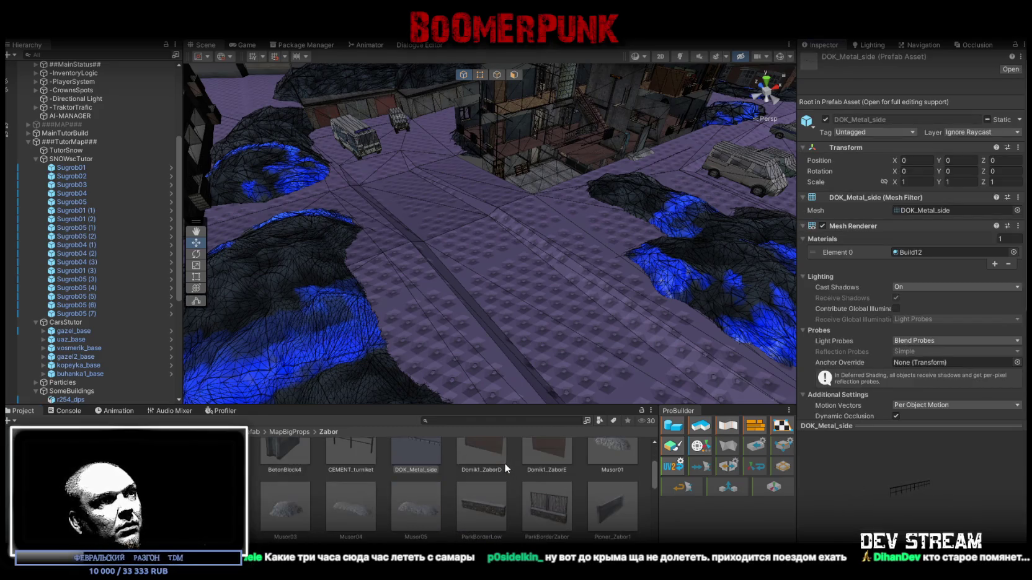
click(548, 508)
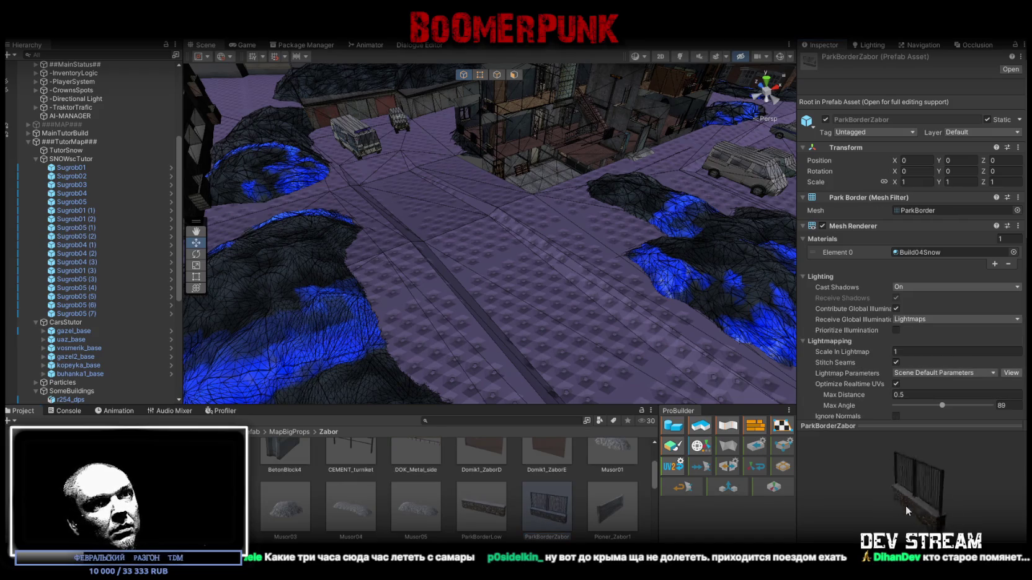
- Browse the remaining fence prefabs and place the Vorota_KL1 gate in the yard
drag(810, 499, 814, 488)
scroll(560, 500, down, 1)
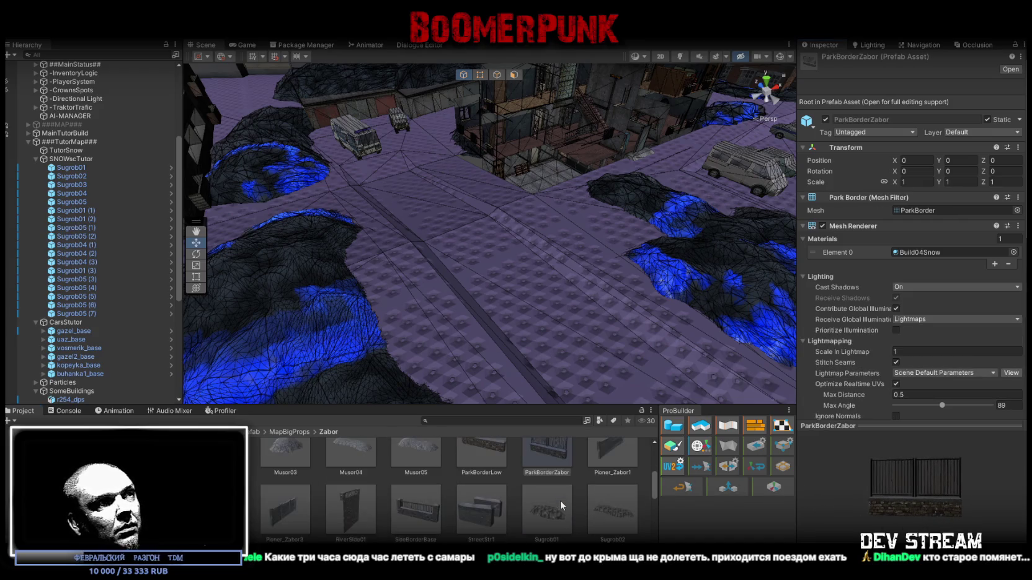
scroll(423, 503, down, 1)
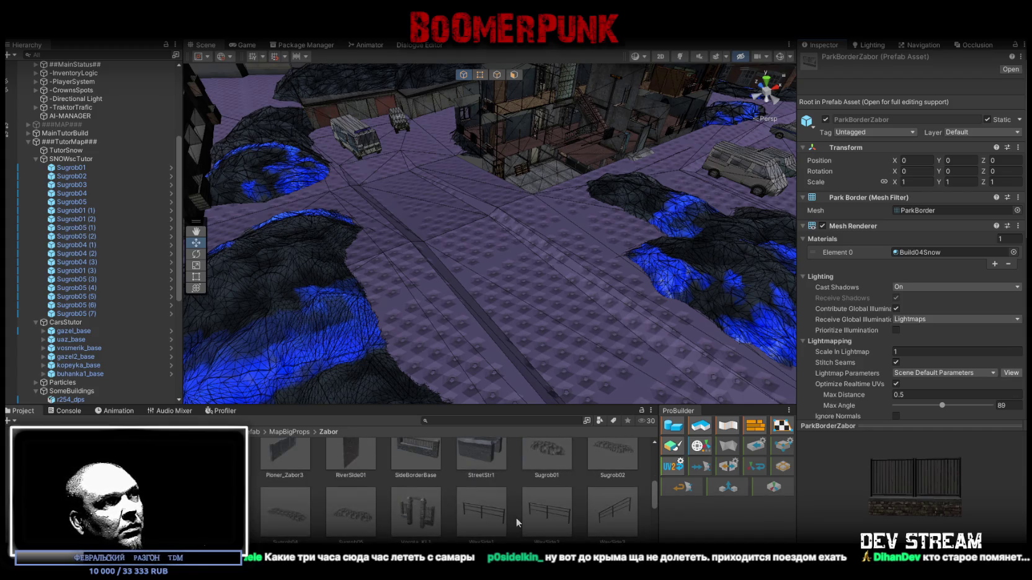
scroll(516, 518, up, 3)
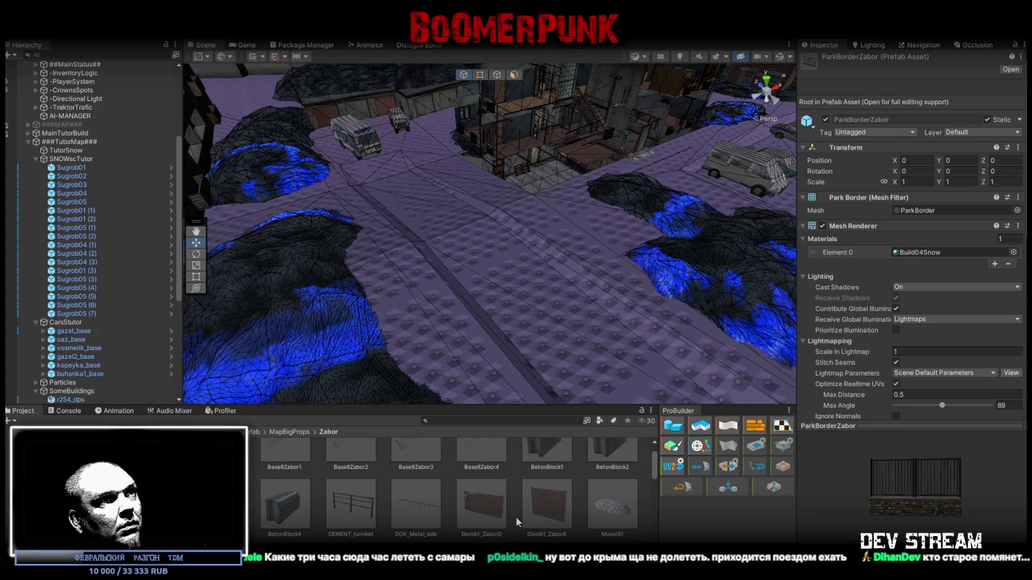
scroll(516, 518, up, 1)
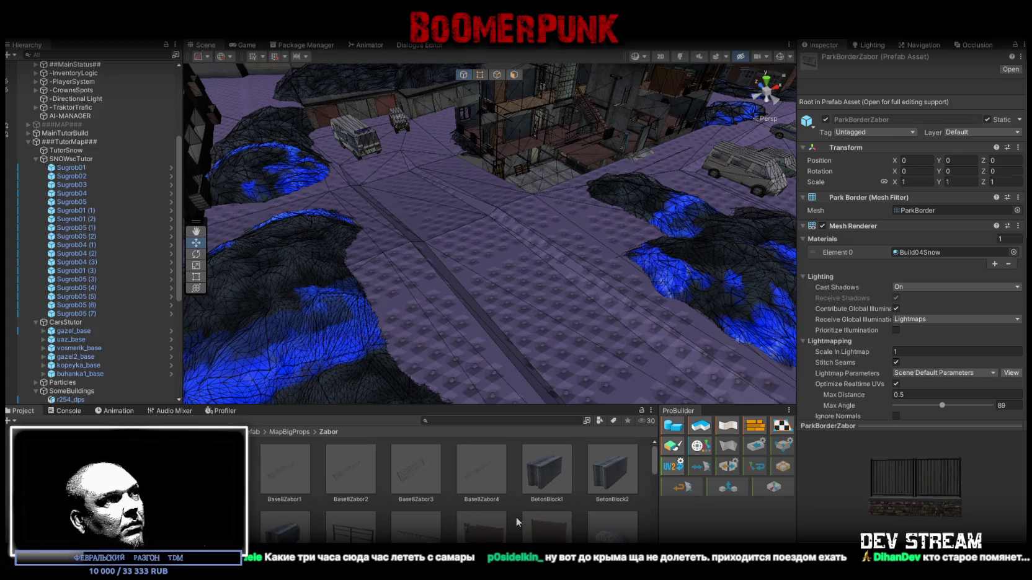
scroll(516, 518, down, 3)
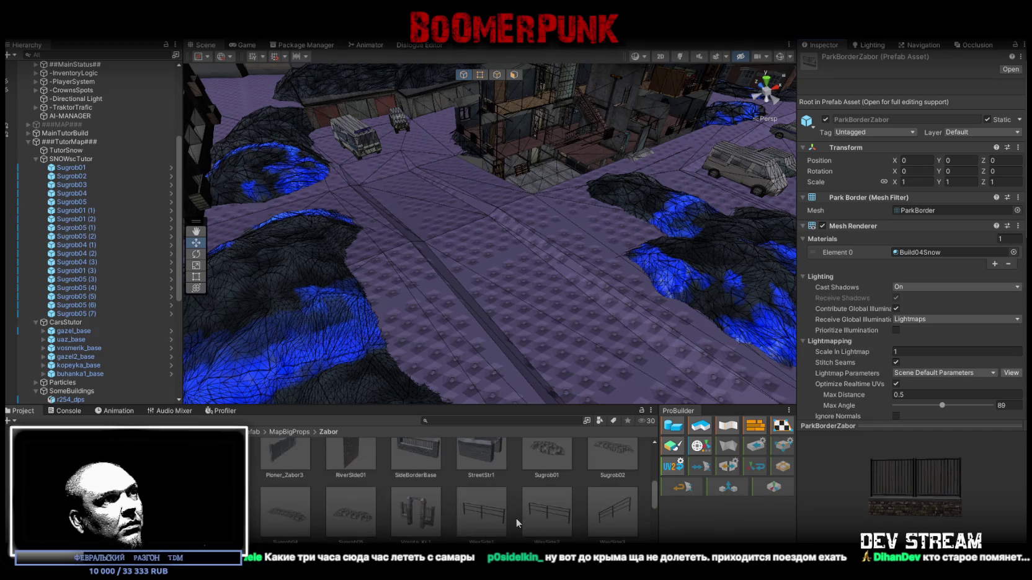
scroll(516, 518, down, 1)
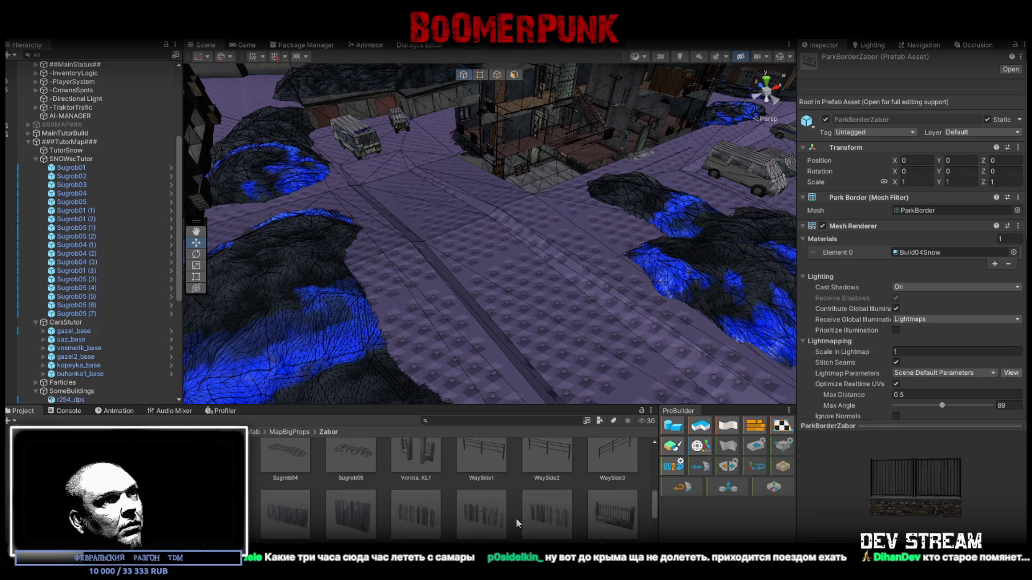
scroll(487, 508, down, 1)
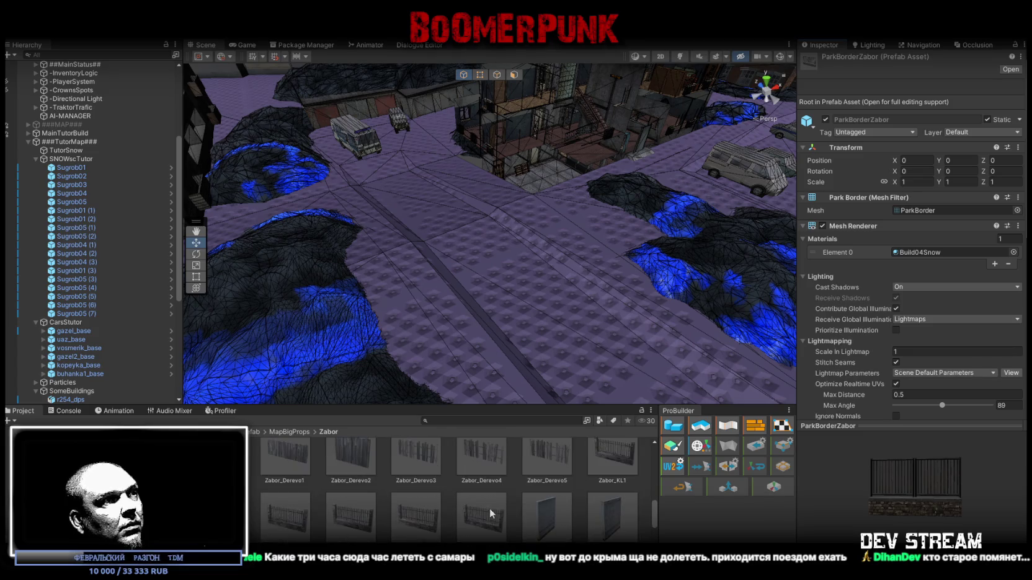
scroll(490, 508, up, 1)
mouse_move(417, 480)
mouse_down()
mouse_move(538, 262)
mouse_move(522, 287)
mouse_up()
- Place the Zabor_KL1 to Zabor_KL6 fence sections in the yard beside the gate
scroll(602, 528, down, 1)
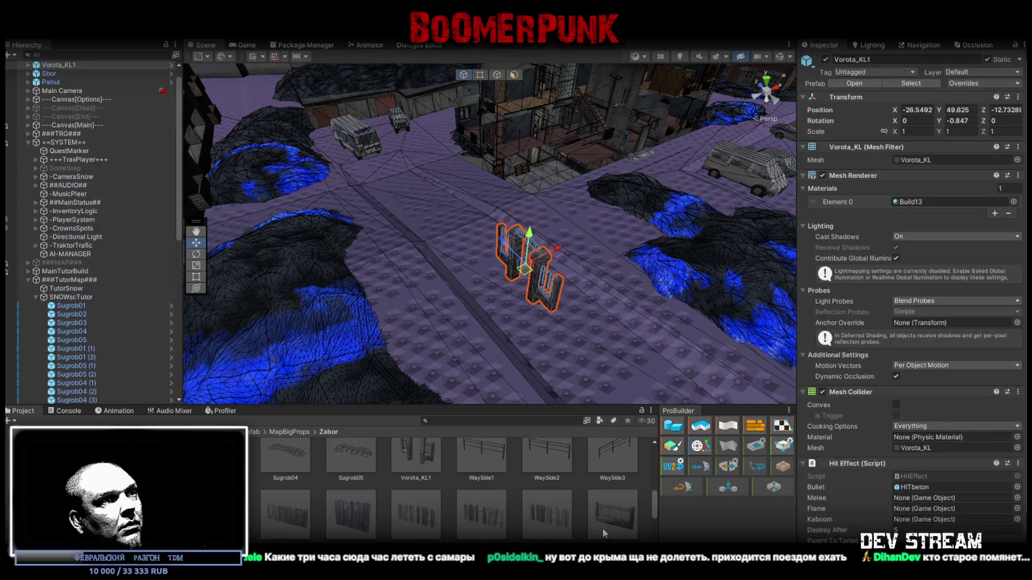
mouse_move(602, 528)
mouse_down()
mouse_move(589, 335)
mouse_move(599, 330)
mouse_up()
scroll(584, 533, down, 2)
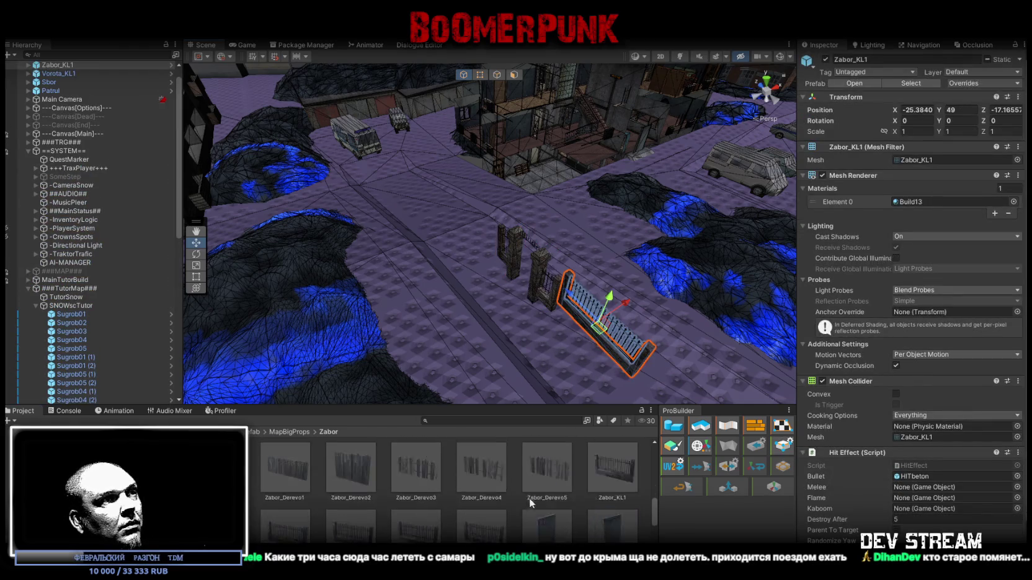
mouse_move(490, 509)
mouse_down()
mouse_move(456, 341)
mouse_move(506, 310)
mouse_up()
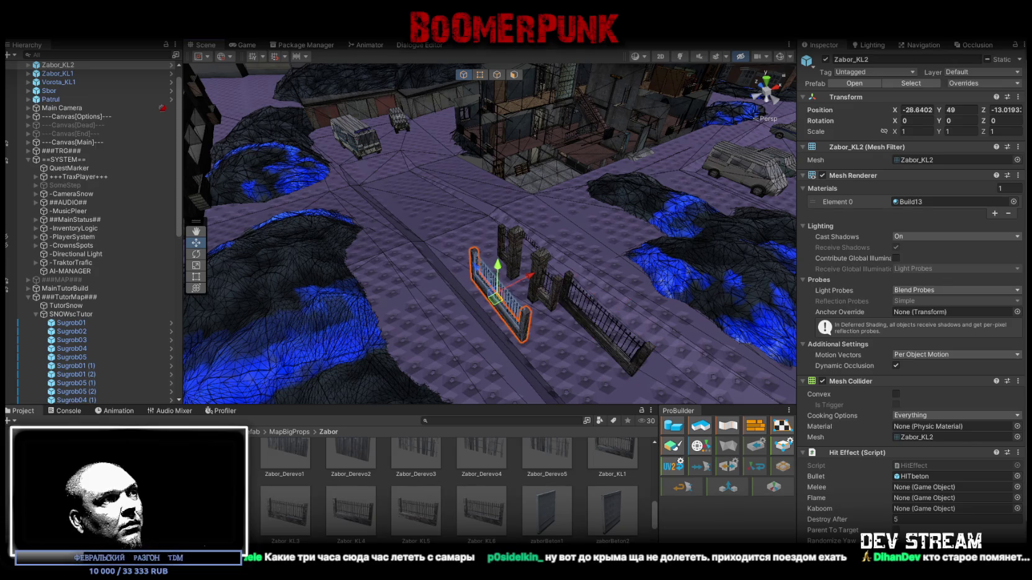
scroll(434, 497, up, 1)
mouse_move(286, 527)
mouse_down()
mouse_move(559, 335)
mouse_move(569, 354)
mouse_up()
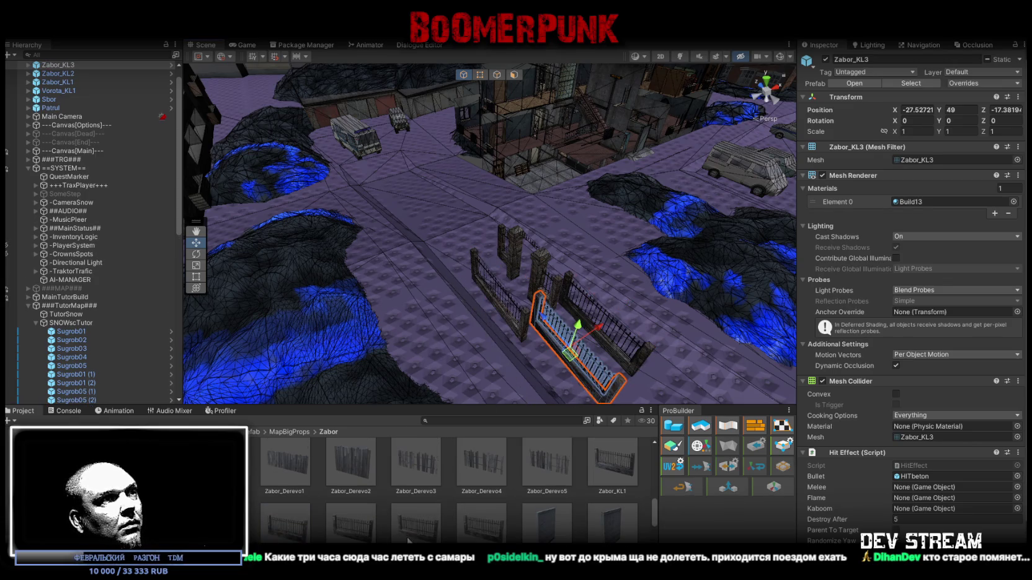
scroll(521, 338, down, 3)
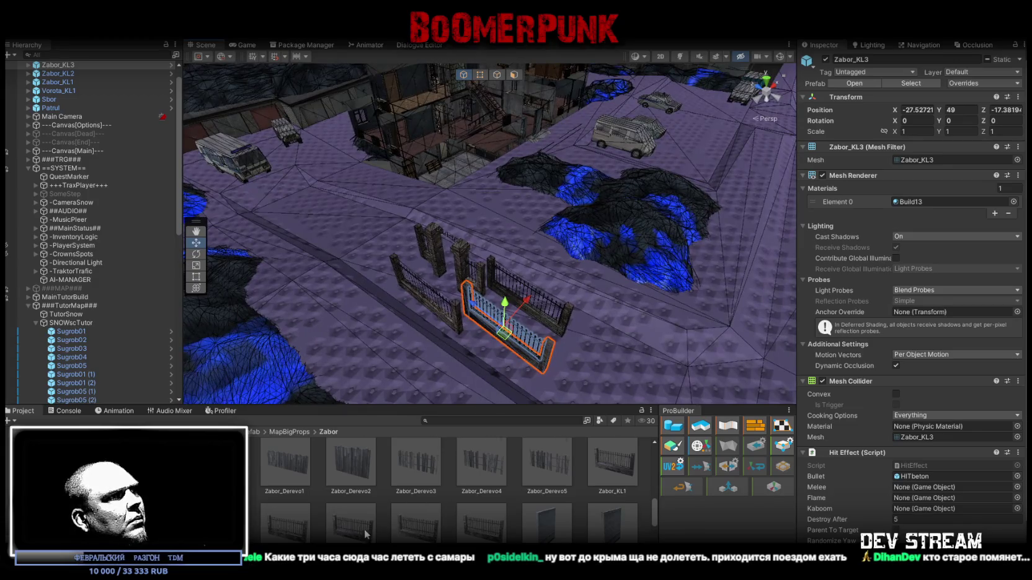
scroll(366, 534, down, 2)
mouse_move(351, 477)
mouse_down()
mouse_move(633, 360)
mouse_move(589, 372)
mouse_move(596, 356)
mouse_up()
mouse_move(476, 485)
mouse_down()
mouse_move(645, 372)
mouse_move(595, 347)
mouse_up()
key(f)
- Add the ZaborVorota gate piece next to the fence sections
scroll(533, 478, down, 1)
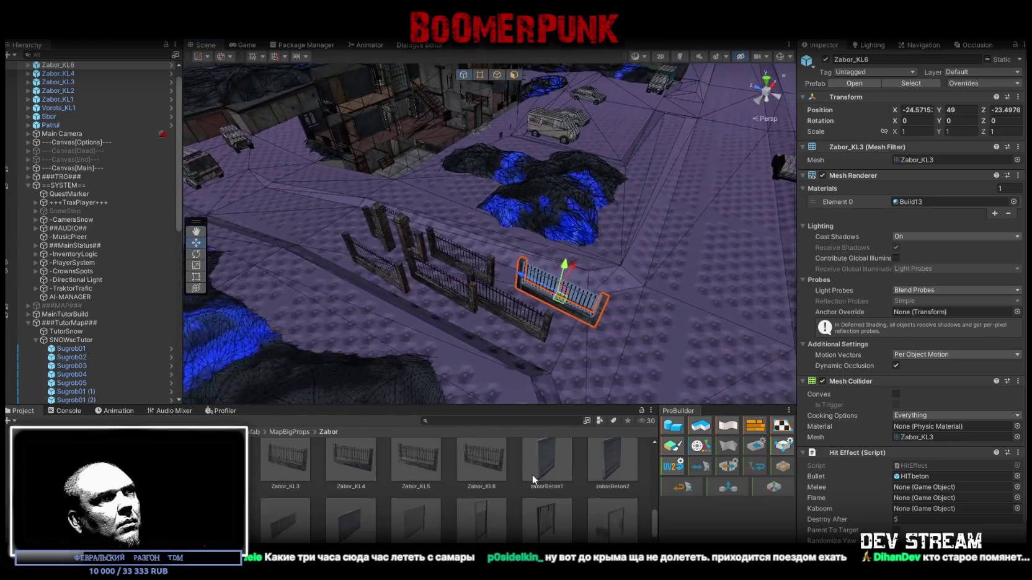
scroll(532, 478, down, 1)
drag(620, 486, 638, 298)
scroll(471, 440, up, 1)
scroll(464, 477, down, 2)
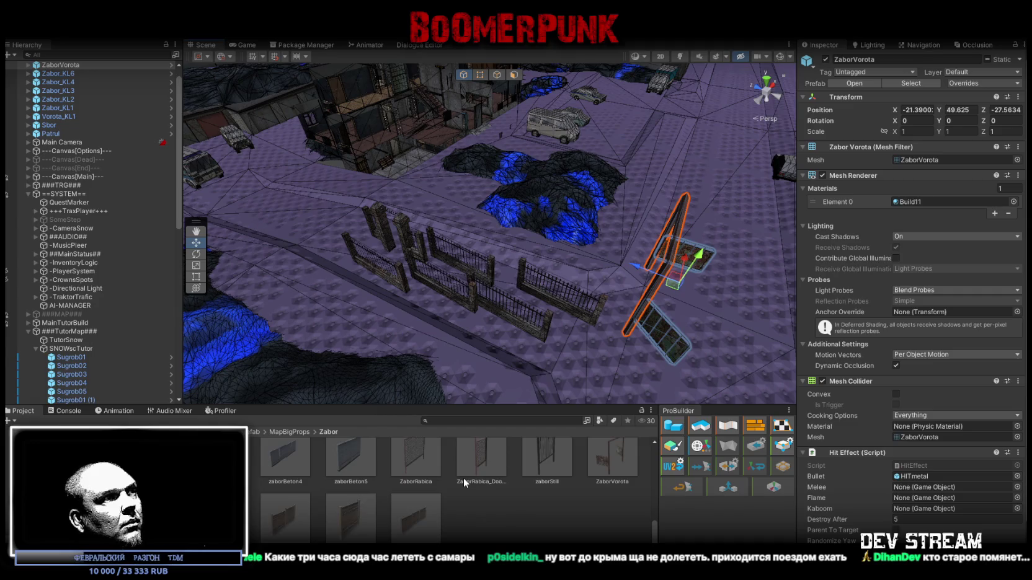
mouse_move(546, 267)
mouse_down()
mouse_move(632, 268)
mouse_move(620, 273)
mouse_up()
scroll(155, 217, up, 1)
- Move Sbor, Patrul, Sbor (1) and Patrul (1) under ###TutorMap### in the Hierarchy
click(62, 142)
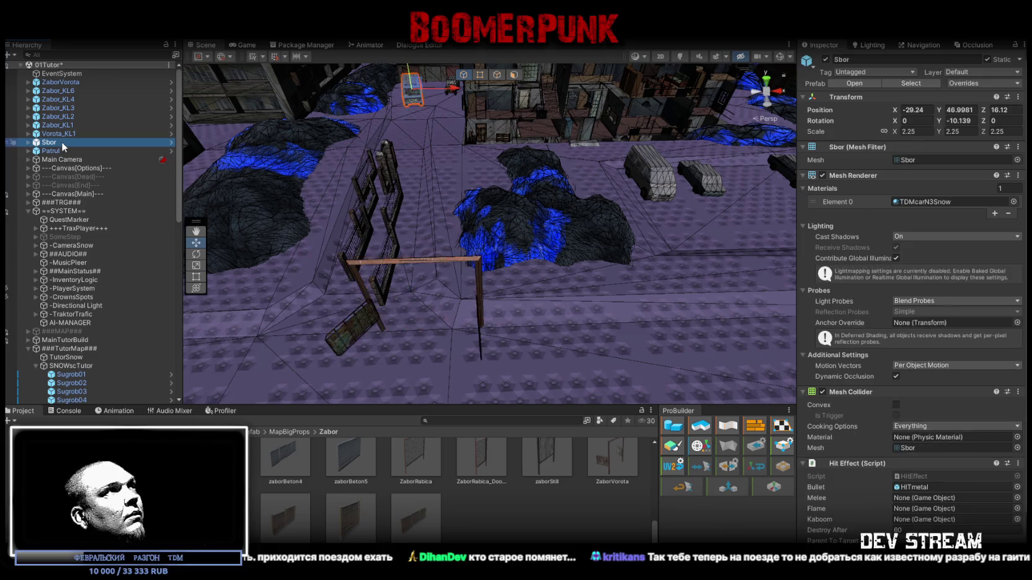
ctrl+click(54, 153)
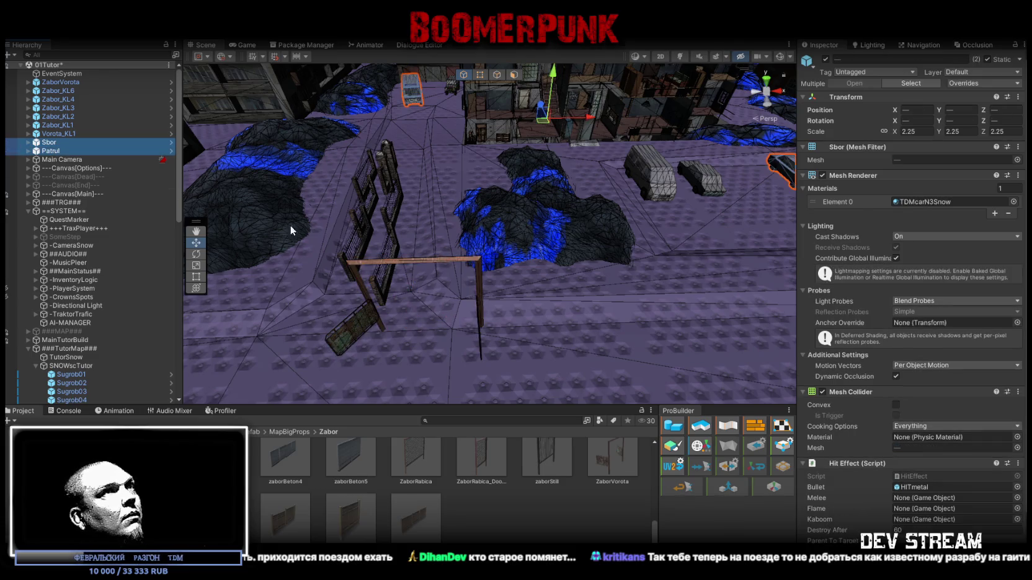
key(f)
scroll(79, 297, down, 4)
scroll(80, 295, down, 10)
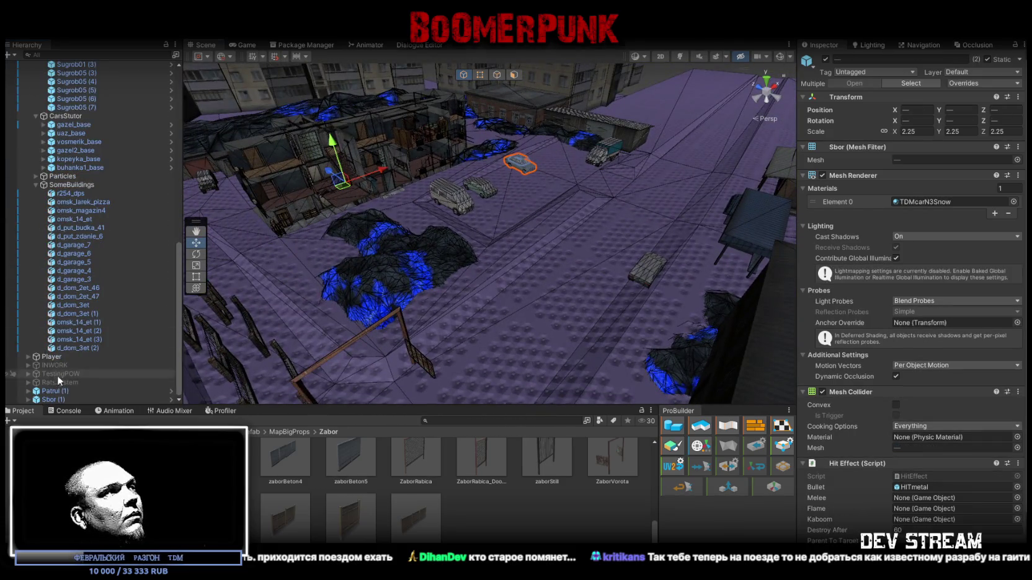
ctrl+click(57, 400)
ctrl+click(56, 391)
mouse_move(66, 388)
mouse_down()
mouse_move(62, 109)
mouse_move(66, 119)
mouse_up()
scroll(35, 100, up, 12)
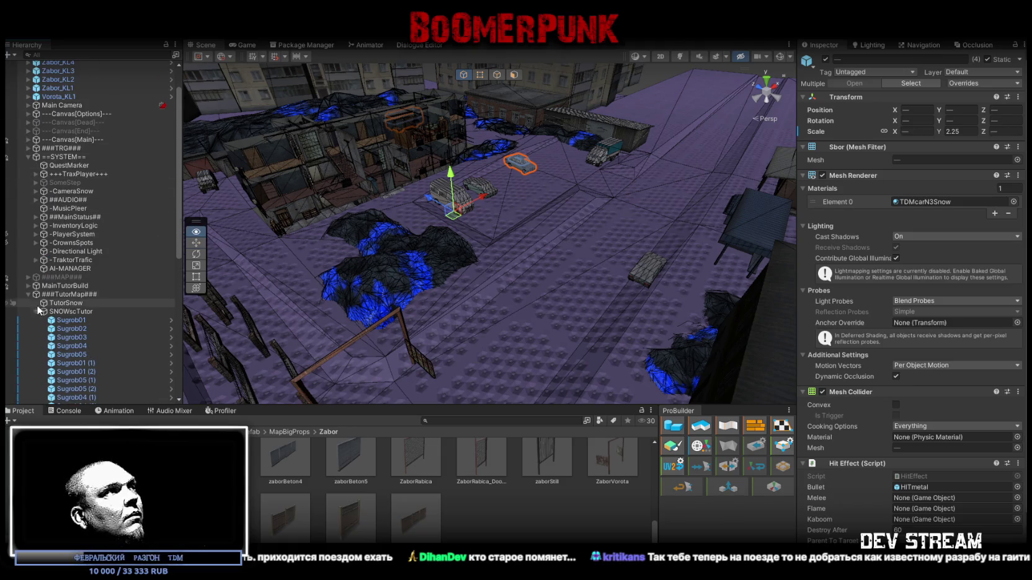
click(28, 294)
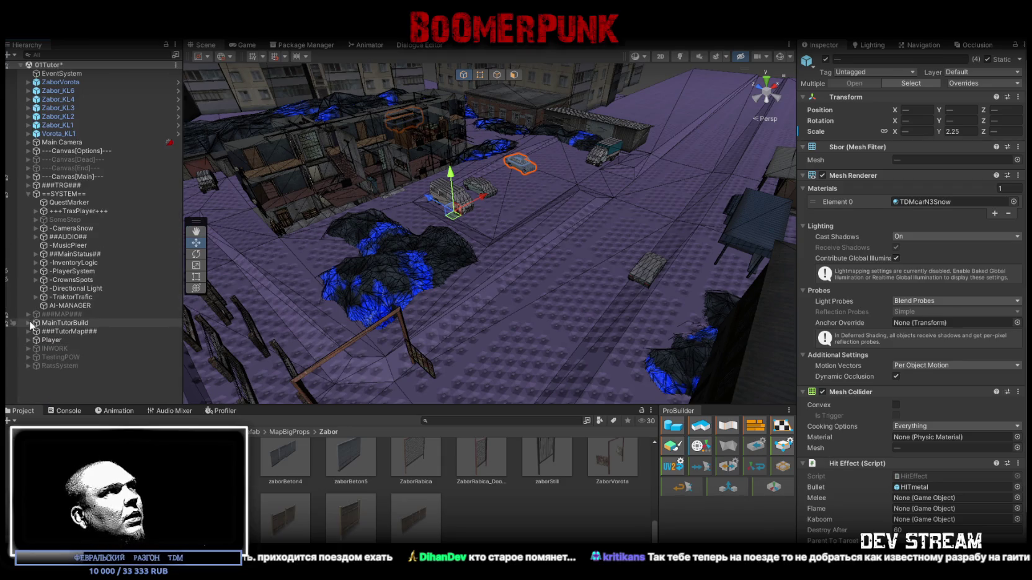
click(28, 332)
- Create an empty object named Zaboris under ###TutorMap###
right_click(66, 332)
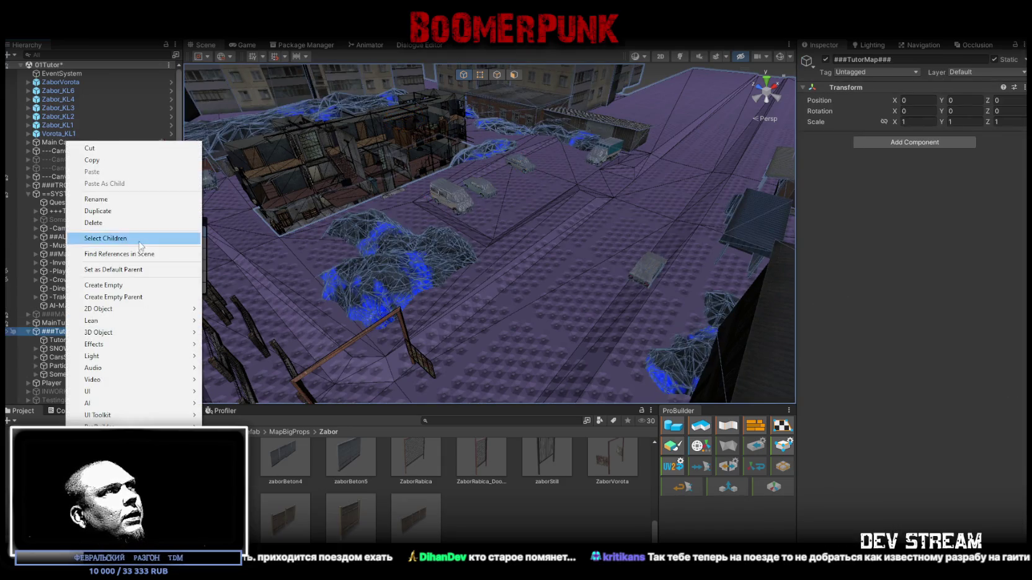
click(137, 287)
text(Zabo)
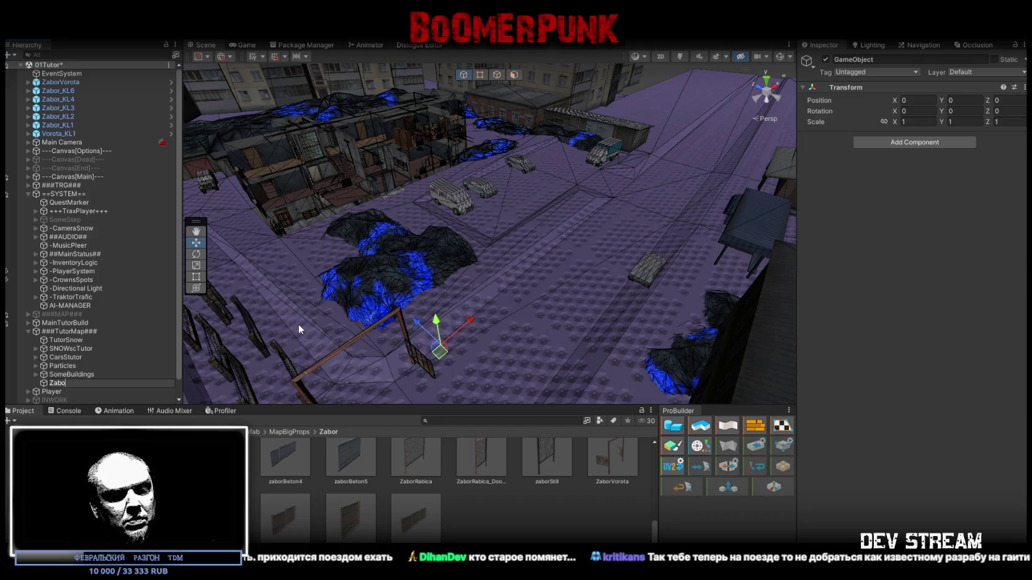
text(ris)
key(Return)
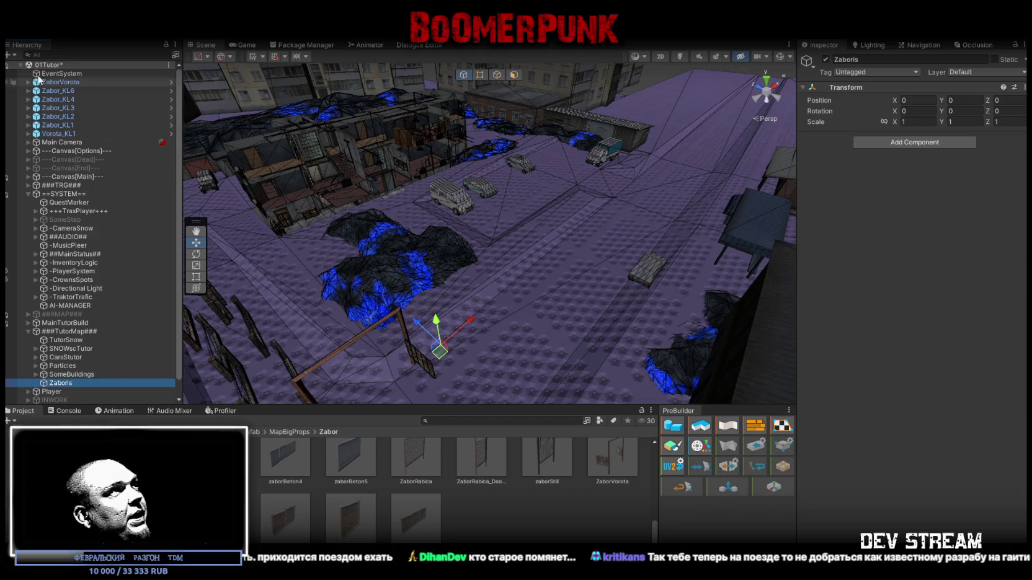
- Move the seven fence and gate objects into Zaboris and frame the ZaborVorota gate
click(68, 82)
shift+click(67, 132)
mouse_move(67, 133)
mouse_down()
mouse_move(84, 351)
mouse_move(70, 384)
mouse_up()
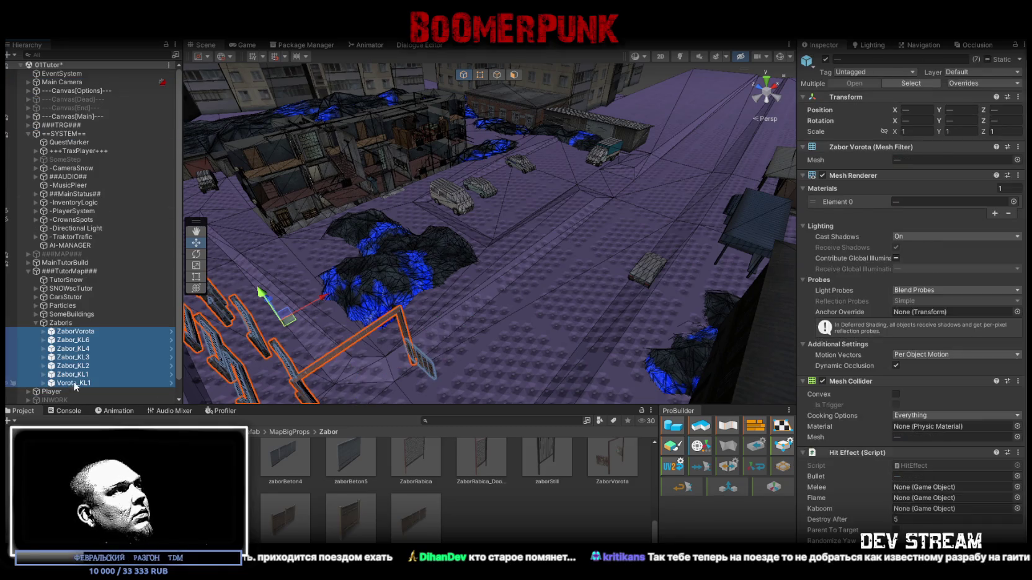
double_click(79, 335)
mouse_move(348, 260)
mouse_down()
mouse_move(301, 261)
mouse_move(278, 273)
mouse_move(633, 202)
mouse_move(732, 200)
mouse_move(497, 204)
mouse_move(366, 164)
mouse_move(418, 198)
mouse_move(415, 223)
mouse_move(520, 156)
mouse_move(490, 178)
mouse_move(434, 149)
mouse_move(504, 173)
mouse_move(476, 160)
mouse_move(648, 173)
mouse_move(506, 125)
mouse_move(592, 184)
mouse_move(545, 181)
mouse_up()
scroll(712, 178, up, 6)
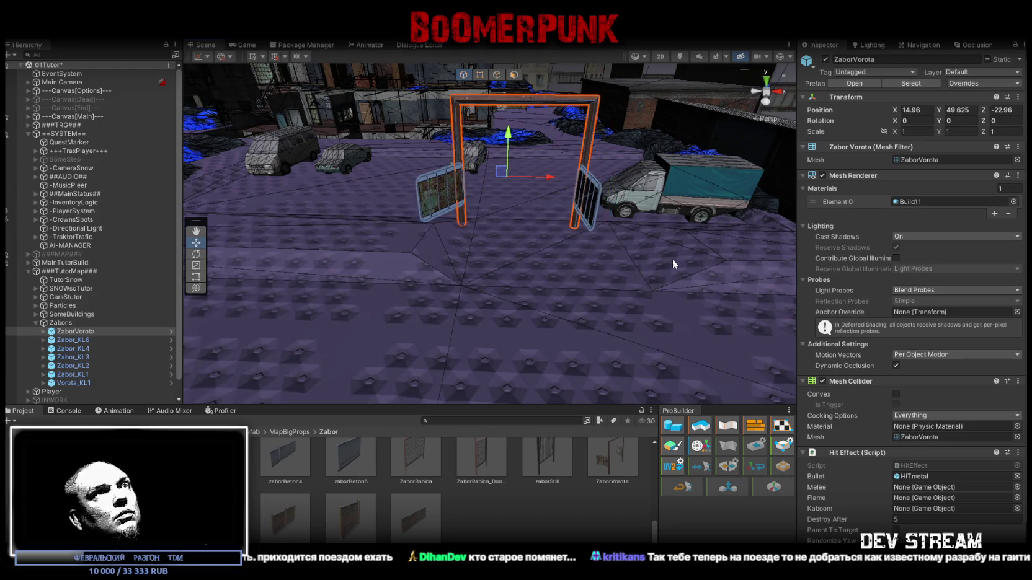
- On the TutorSnow mesh, select a ground edge near the gate and pull it left
click(673, 260)
click(513, 75)
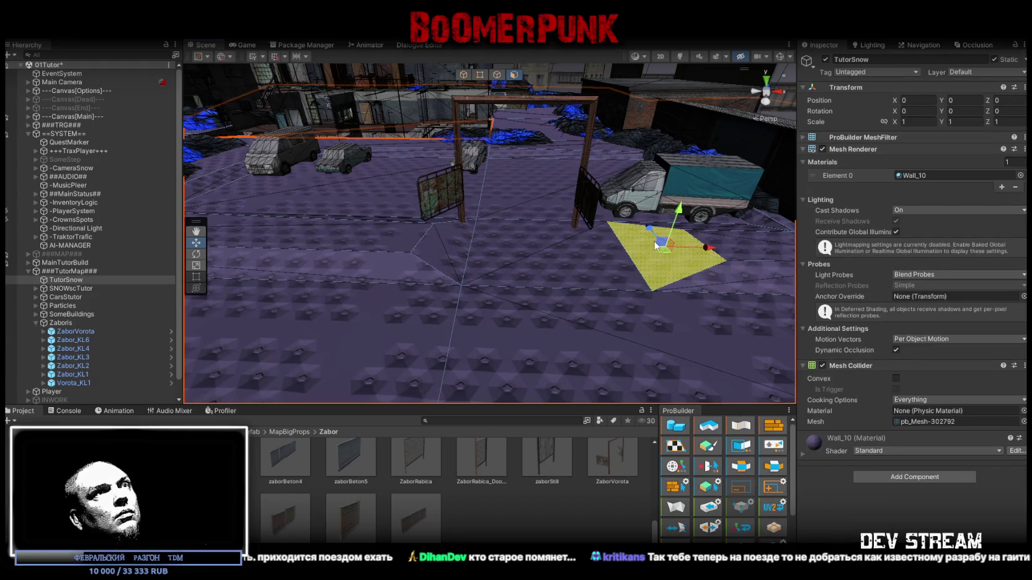
click(651, 248)
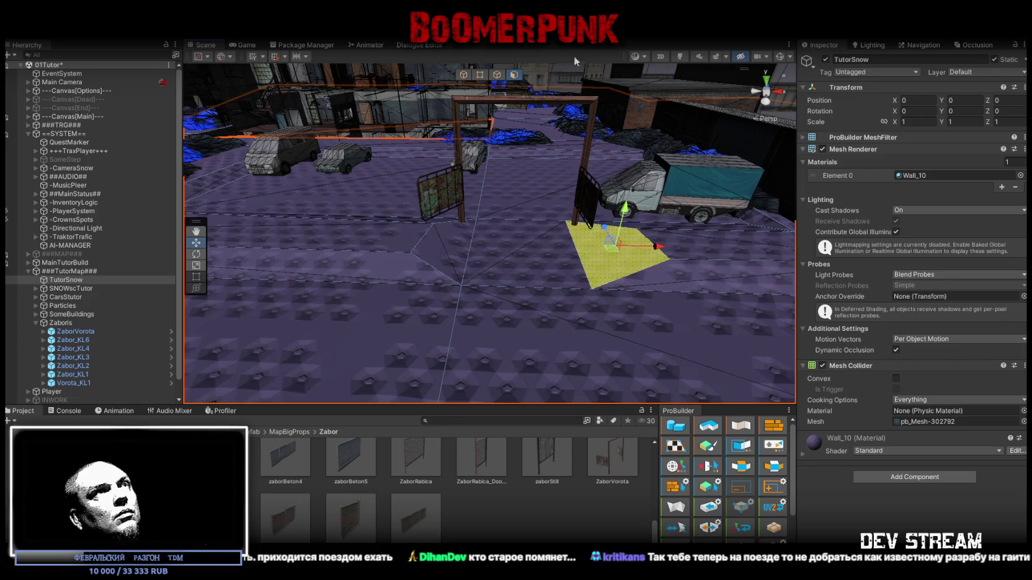
click(494, 76)
click(648, 239)
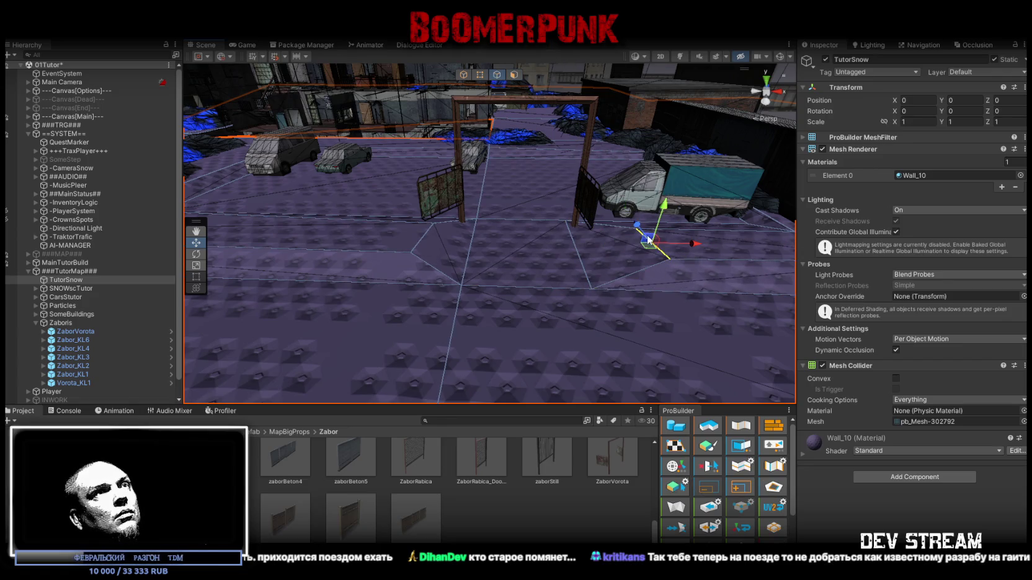
drag(695, 249, 652, 243)
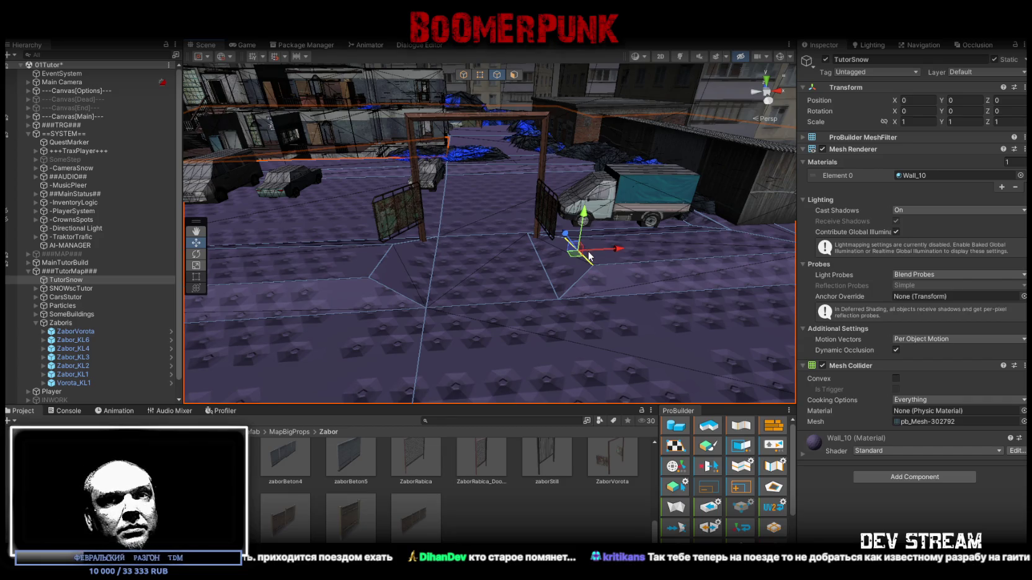
drag(588, 257, 389, 264)
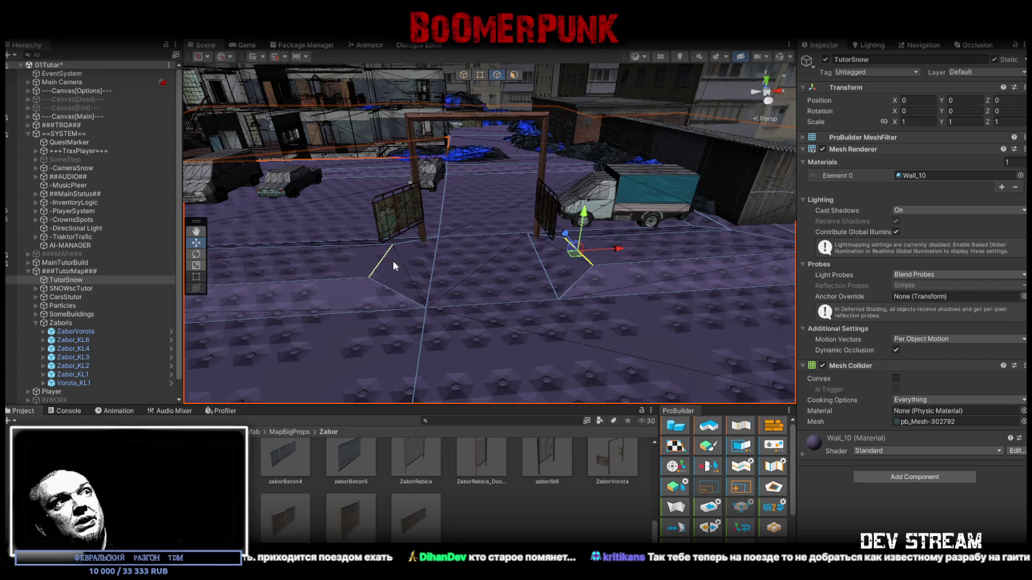
key(f)
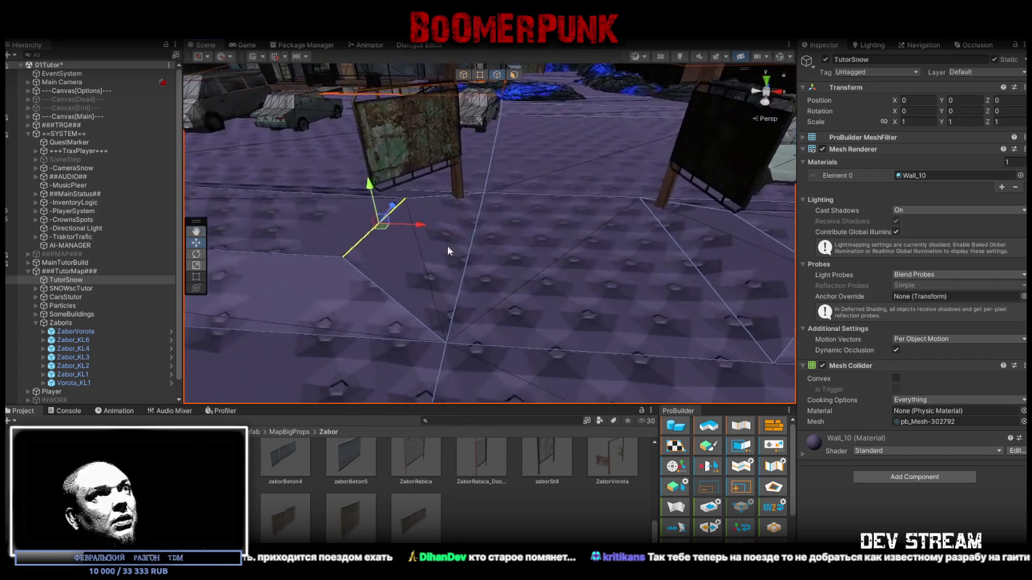
mouse_move(444, 230)
mouse_down()
mouse_move(452, 248)
mouse_move(436, 268)
mouse_move(476, 260)
mouse_move(415, 223)
mouse_move(323, 279)
mouse_move(526, 254)
mouse_move(488, 76)
mouse_up()
- Select a TutorSnow ground vertex and move it down-right
click(486, 75)
click(506, 222)
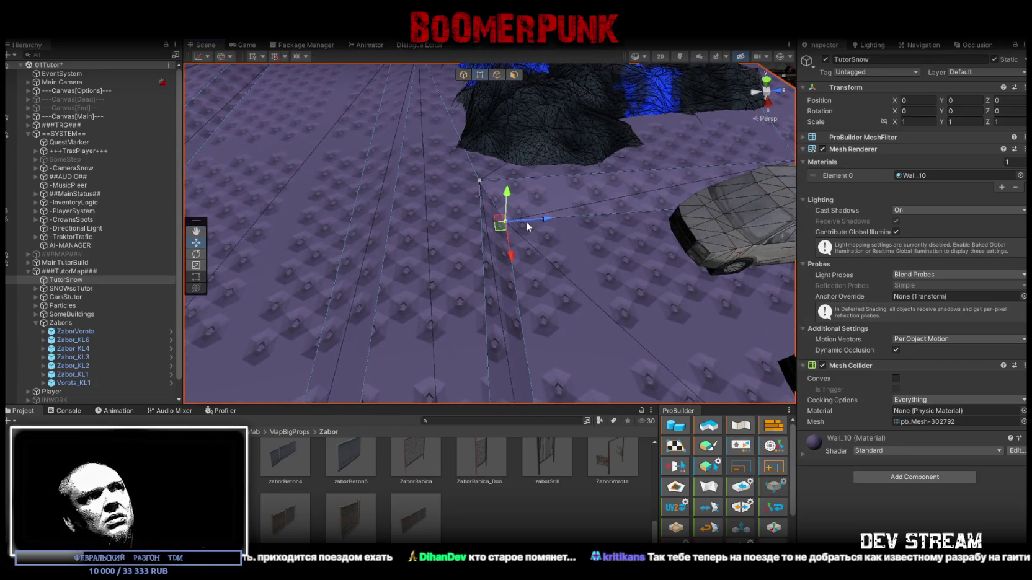
mouse_move(591, 218)
mouse_down()
mouse_move(493, 249)
mouse_move(562, 199)
mouse_move(554, 224)
mouse_move(572, 236)
mouse_move(368, 223)
mouse_move(535, 258)
mouse_move(522, 269)
mouse_move(542, 267)
mouse_move(543, 288)
mouse_move(503, 295)
mouse_move(433, 278)
mouse_move(536, 299)
mouse_move(525, 302)
mouse_move(496, 241)
mouse_move(437, 264)
mouse_move(422, 282)
mouse_move(454, 292)
mouse_move(501, 256)
mouse_move(454, 60)
mouse_up()
click(558, 200)
- Select Patrul, nudge kopeyka_base along its length, and ready the gazel_base van for rotation
click(462, 160)
mouse_move(462, 160)
mouse_down()
mouse_move(510, 144)
mouse_move(495, 145)
mouse_up()
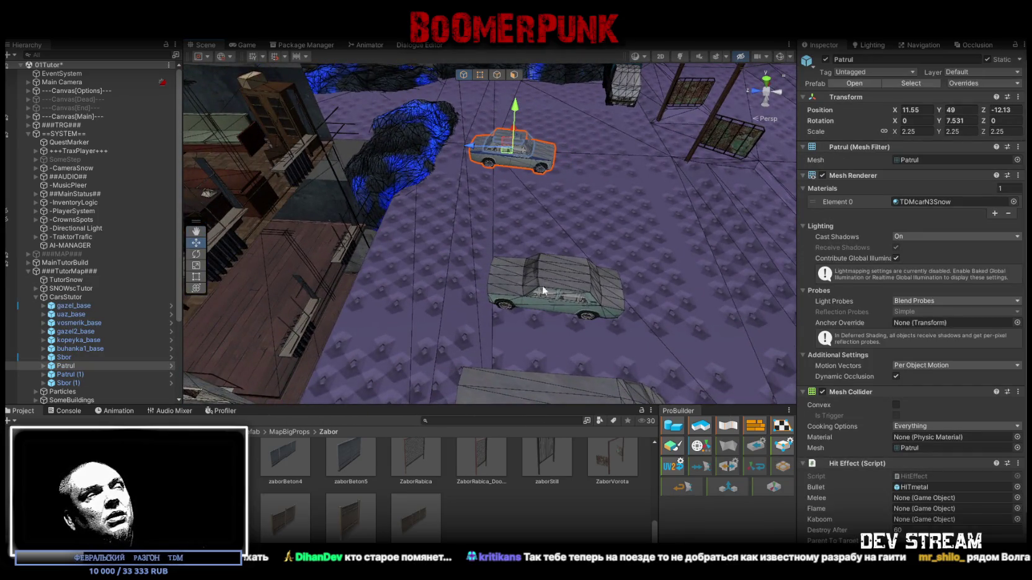
click(544, 301)
drag(544, 291, 528, 288)
mouse_move(528, 289)
mouse_down()
mouse_move(480, 222)
mouse_move(487, 209)
mouse_move(521, 231)
mouse_move(447, 211)
mouse_move(512, 216)
mouse_move(393, 219)
mouse_move(466, 233)
mouse_move(450, 234)
mouse_up()
click(489, 213)
key(e)
- Move kopeyka_base right to 3.86 / 49 / -12.75, then select the Zabor_KL6 fence
click(447, 212)
scroll(434, 226, up, 3)
key(w)
mouse_move(490, 273)
mouse_down()
mouse_move(524, 305)
mouse_move(517, 284)
mouse_up()
scroll(525, 306, down, 3)
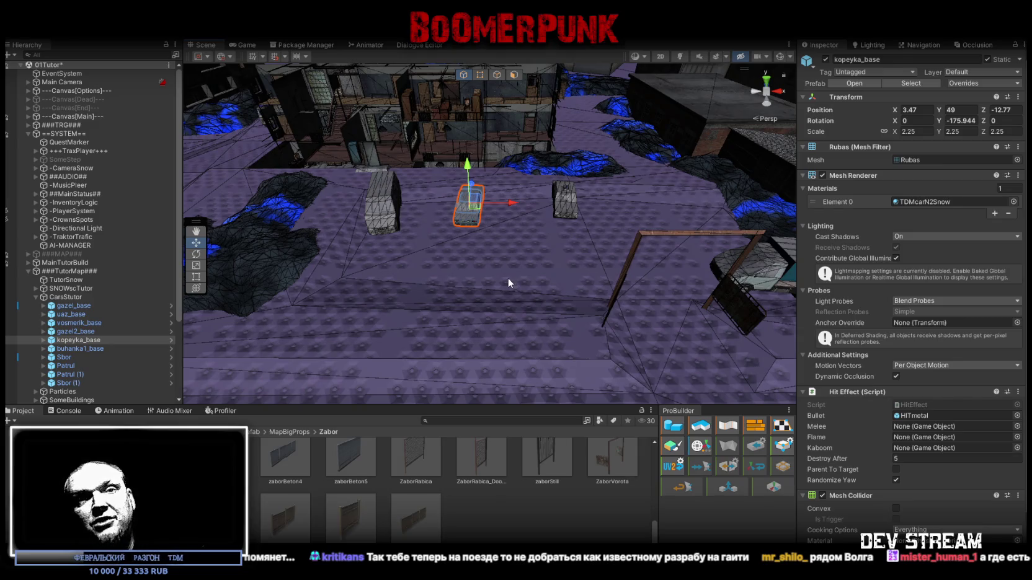
scroll(584, 229, up, 5)
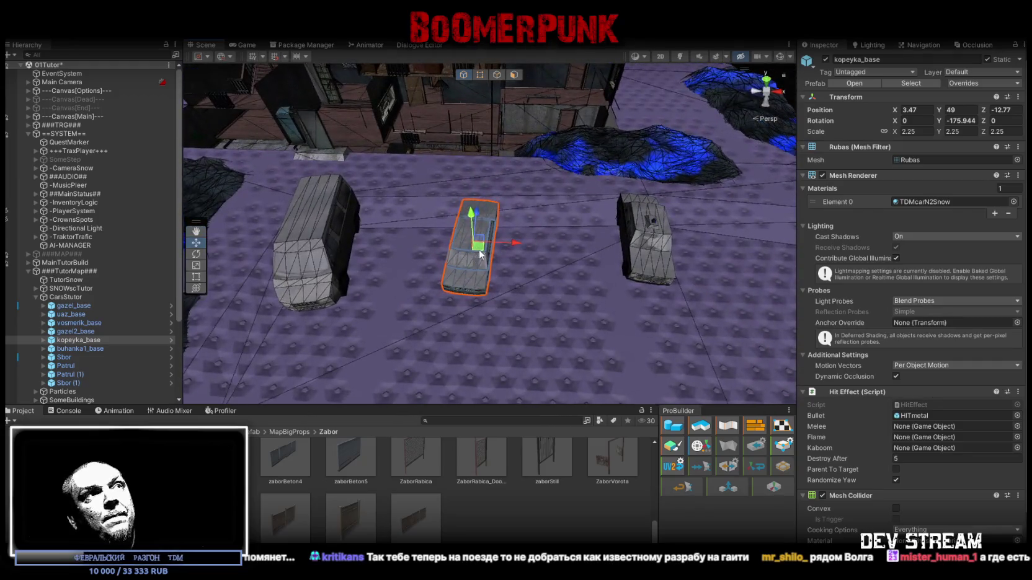
mouse_move(479, 249)
mouse_down()
mouse_move(507, 280)
mouse_move(459, 278)
mouse_up()
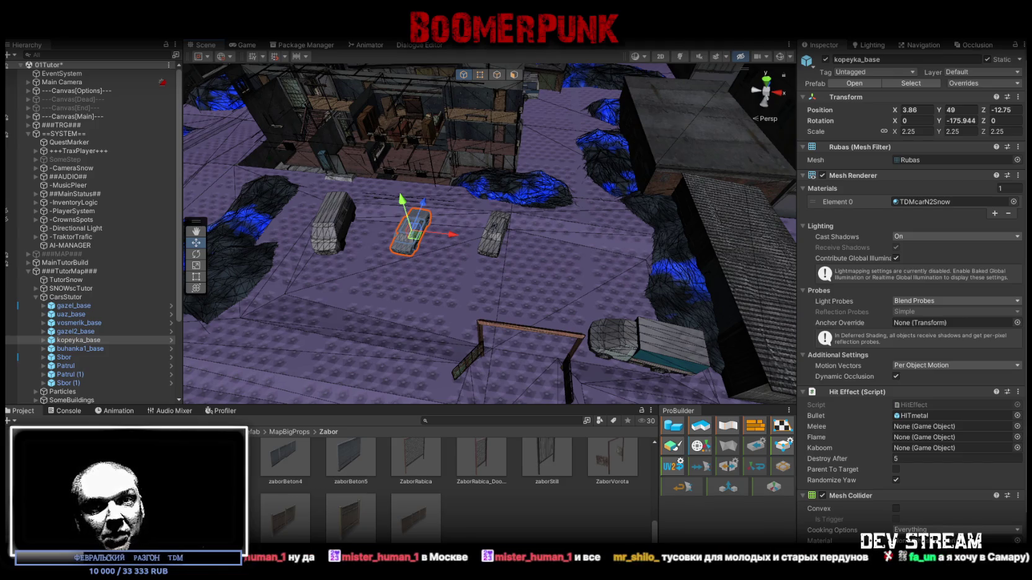
mouse_move(459, 270)
mouse_down()
mouse_move(483, 269)
mouse_move(374, 223)
mouse_move(353, 290)
mouse_move(447, 298)
mouse_up()
click(353, 291)
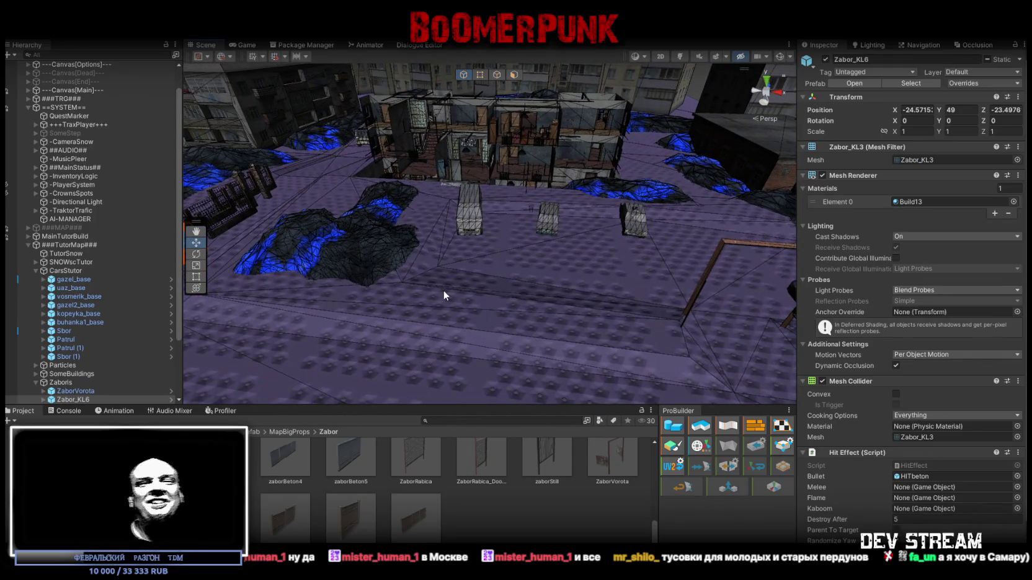
- Shift the Zabor_KL6 fence slightly and turn it to -90° on Y
mouse_move(451, 293)
mouse_down()
mouse_move(646, 249)
mouse_move(593, 245)
mouse_up()
mouse_move(397, 195)
mouse_down()
mouse_move(674, 318)
mouse_move(506, 218)
mouse_move(553, 339)
mouse_move(620, 285)
mouse_up()
key(e)
mouse_move(621, 248)
mouse_down()
mouse_move(736, 287)
mouse_move(633, 291)
mouse_move(587, 310)
mouse_move(420, 317)
mouse_move(520, 228)
mouse_move(453, 181)
mouse_move(402, 165)
mouse_move(653, 224)
mouse_move(604, 223)
mouse_move(726, 226)
mouse_move(527, 239)
mouse_up()
key(w)
- Snap Zabor_KL4 against the neighbouring fence and rotate it to about -90° Y
scroll(127, 375, down, 2)
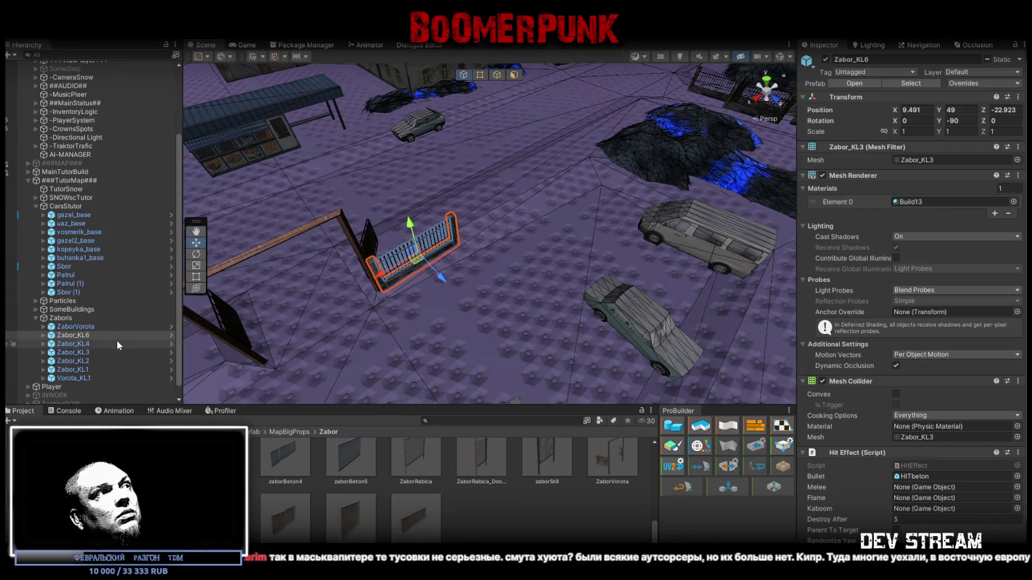
click(104, 343)
mouse_move(676, 158)
mouse_down()
mouse_move(662, 107)
mouse_move(453, 234)
mouse_up()
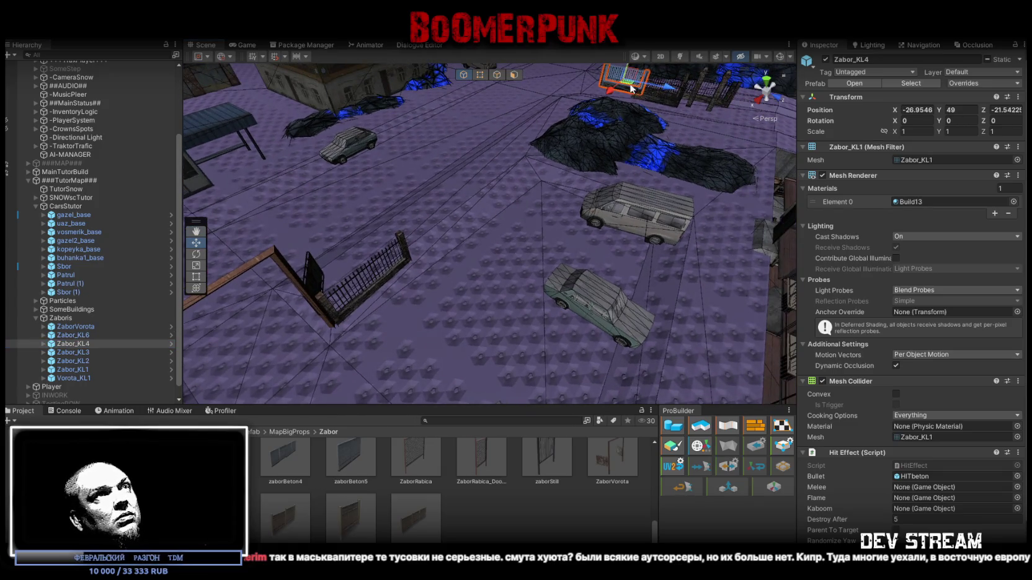
key(f)
key(e)
mouse_move(518, 269)
mouse_down()
mouse_move(651, 264)
mouse_move(568, 273)
mouse_up()
key(w)
mouse_move(432, 332)
mouse_down()
mouse_move(454, 307)
mouse_move(454, 281)
mouse_move(652, 270)
mouse_move(691, 290)
mouse_up()
key(e)
mouse_move(593, 292)
mouse_down()
mouse_move(581, 284)
mouse_move(587, 300)
mouse_move(496, 329)
mouse_move(421, 252)
mouse_up()
key(w)
mouse_move(534, 246)
mouse_down()
mouse_move(541, 256)
mouse_move(628, 171)
mouse_move(606, 166)
mouse_move(612, 289)
mouse_up()
- Frame Zabor_KL3 and place it at -0.306 / 49.06313 / -22.219, tilted to Z 1.204
scroll(612, 289, down, 3)
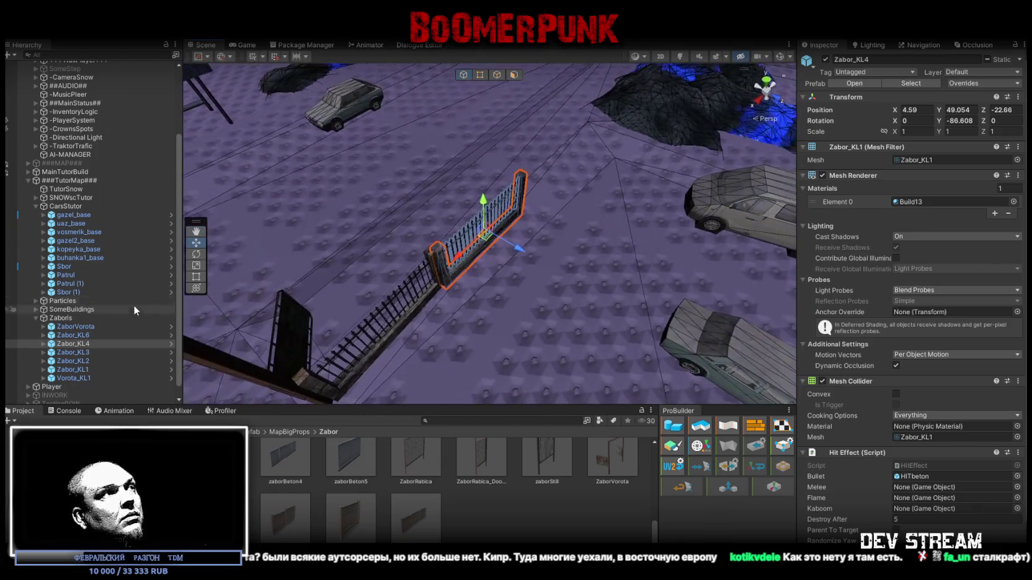
double_click(87, 352)
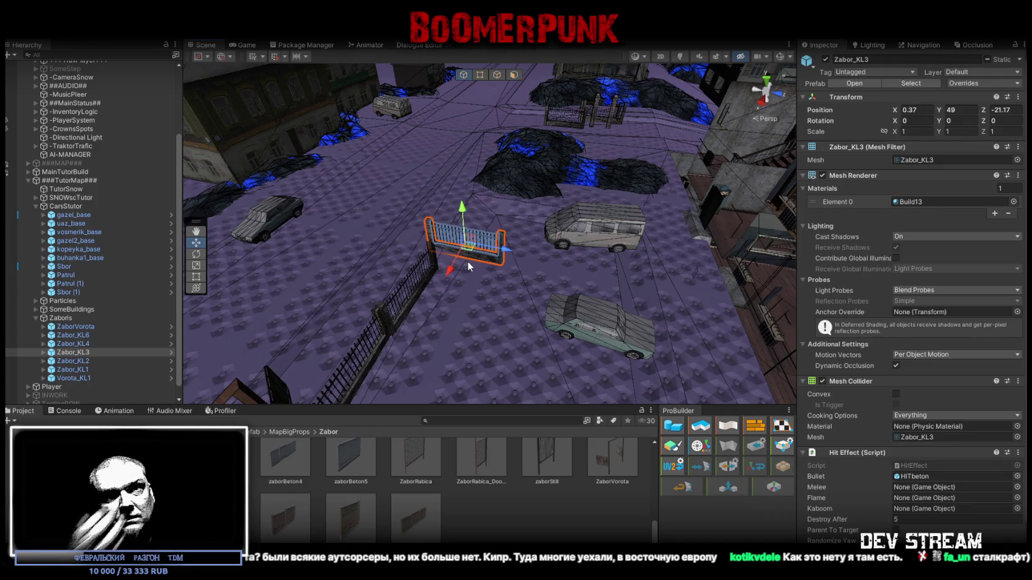
mouse_move(472, 352)
mouse_down()
mouse_move(371, 351)
mouse_move(363, 387)
mouse_move(644, 284)
mouse_move(522, 297)
mouse_move(586, 311)
mouse_move(598, 259)
mouse_move(583, 261)
mouse_move(588, 293)
mouse_move(490, 362)
mouse_move(488, 299)
mouse_move(461, 297)
mouse_move(590, 248)
mouse_move(567, 232)
mouse_move(576, 255)
mouse_move(567, 269)
mouse_move(535, 260)
mouse_up()
key(e)
key(w)
key(r)
key(e)
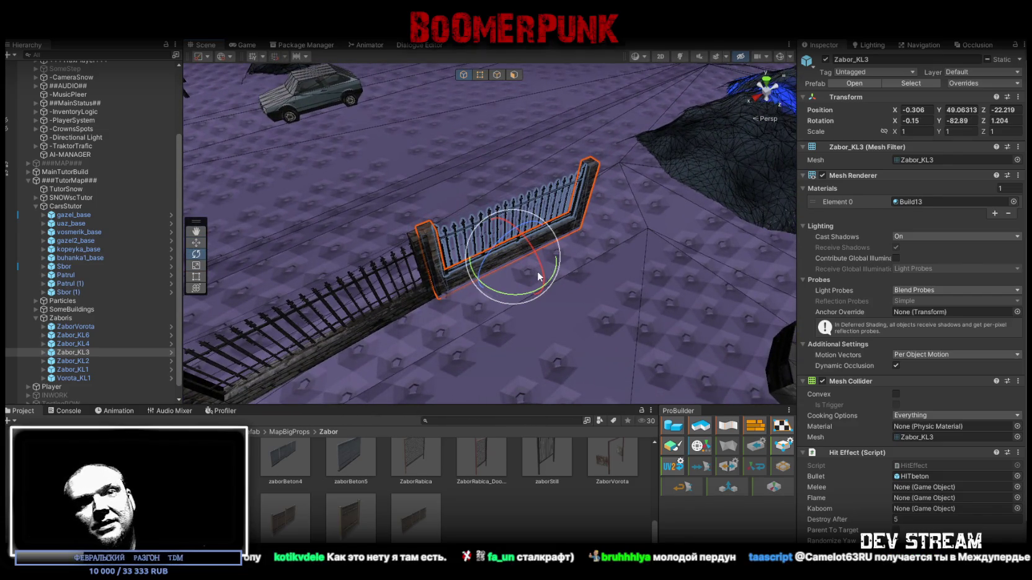
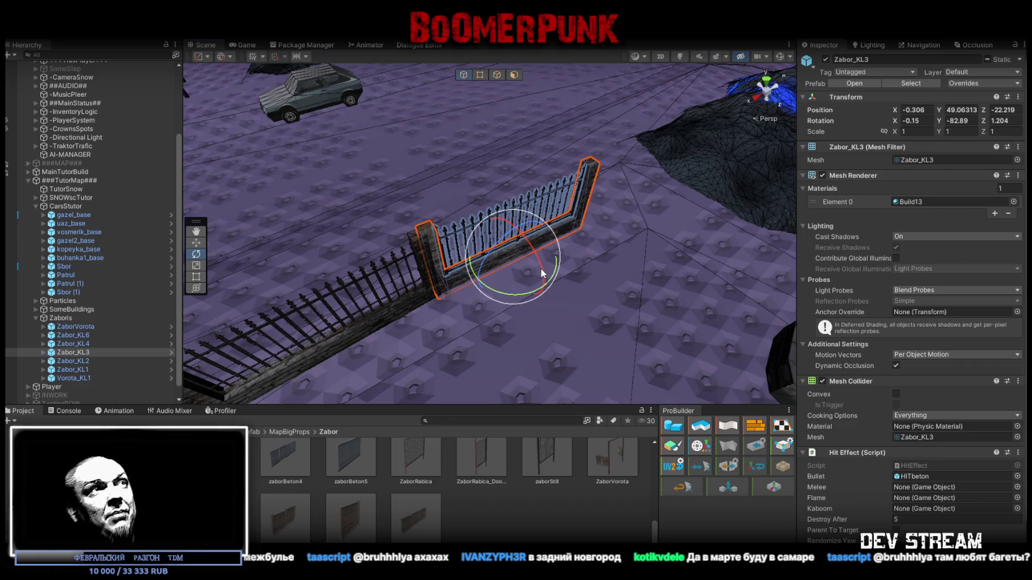
- Move the Zabor_KL1 fence segment beside the railing and rotate it to -75.435° on Y
mouse_move(592, 207)
mouse_down()
mouse_move(544, 226)
mouse_move(519, 250)
mouse_move(503, 236)
mouse_move(552, 258)
mouse_move(562, 242)
mouse_move(537, 212)
mouse_move(434, 205)
mouse_up()
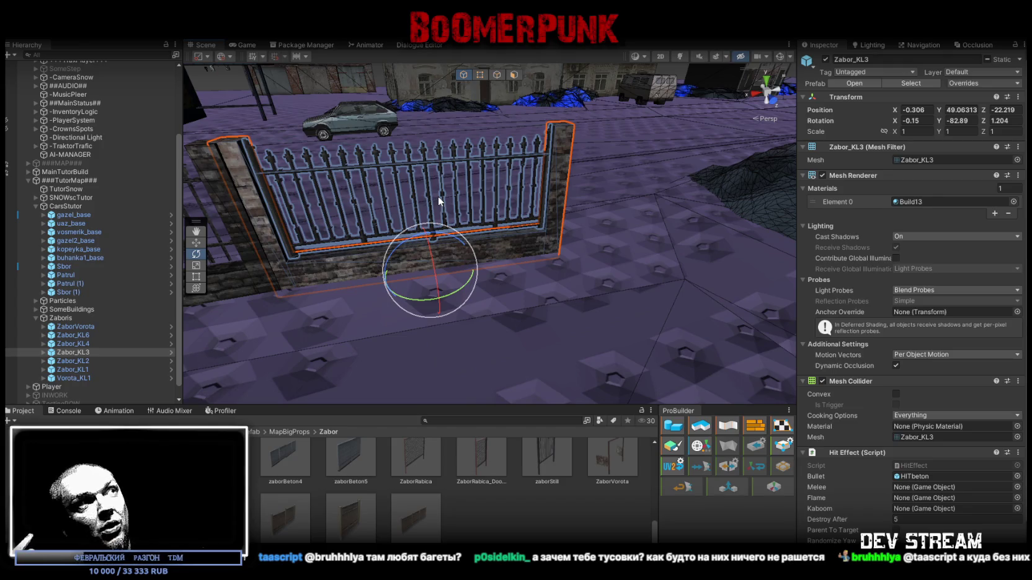
mouse_move(520, 215)
mouse_down()
mouse_move(622, 207)
mouse_move(569, 246)
mouse_move(472, 267)
mouse_up()
double_click(89, 369)
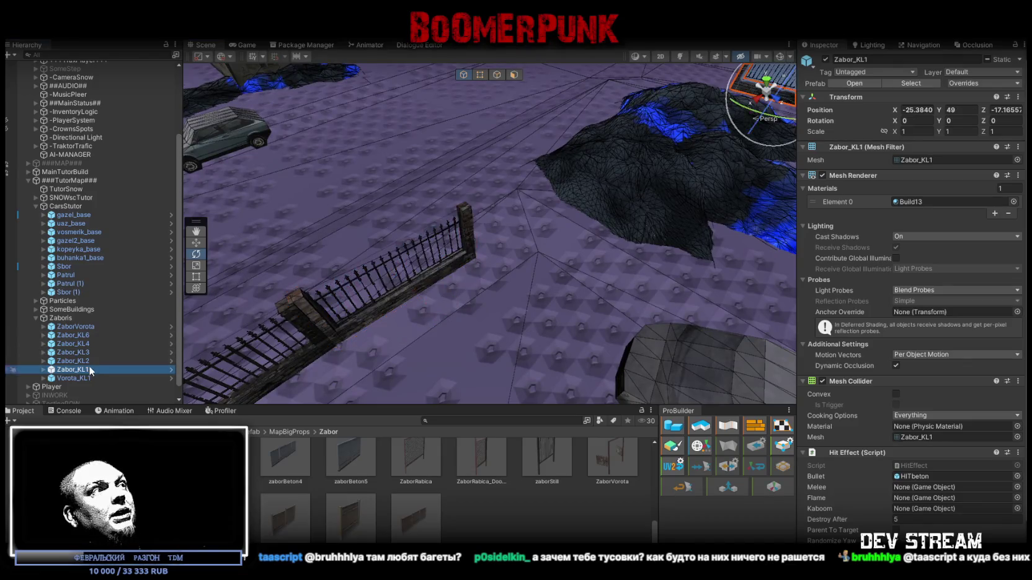
drag(459, 234, 546, 238)
scroll(498, 237, up, 3)
key(e)
key(w)
mouse_move(386, 208)
mouse_down()
mouse_move(462, 240)
mouse_move(610, 219)
mouse_move(475, 195)
mouse_up()
click(419, 273)
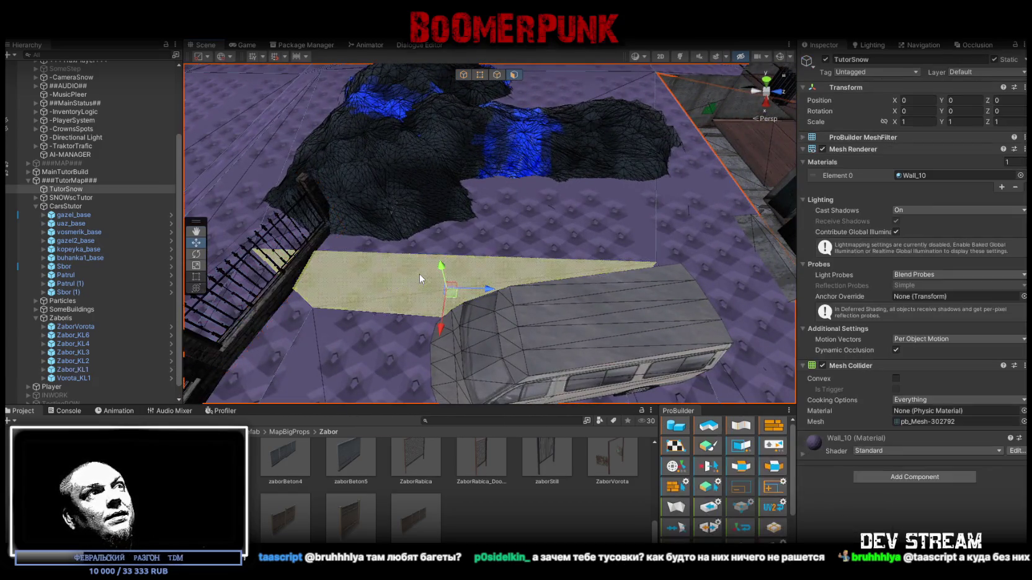
- Scale the Sugrob05 (3) snow drift down to 0.235 on X
mouse_move(419, 278)
mouse_down()
mouse_move(370, 225)
mouse_move(399, 214)
mouse_move(426, 138)
mouse_move(408, 176)
mouse_move(470, 84)
mouse_up()
click(403, 206)
mouse_move(403, 206)
mouse_down()
mouse_move(407, 182)
mouse_move(428, 203)
mouse_move(494, 186)
mouse_move(380, 183)
mouse_up()
key(r)
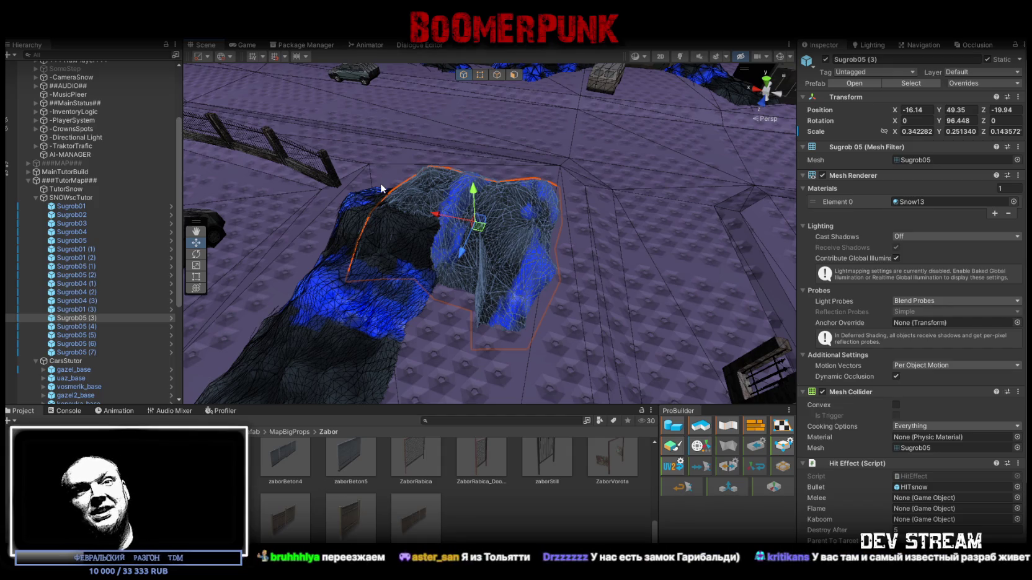
mouse_move(380, 183)
mouse_down()
mouse_move(399, 235)
mouse_move(476, 220)
mouse_move(491, 236)
mouse_up()
key(r)
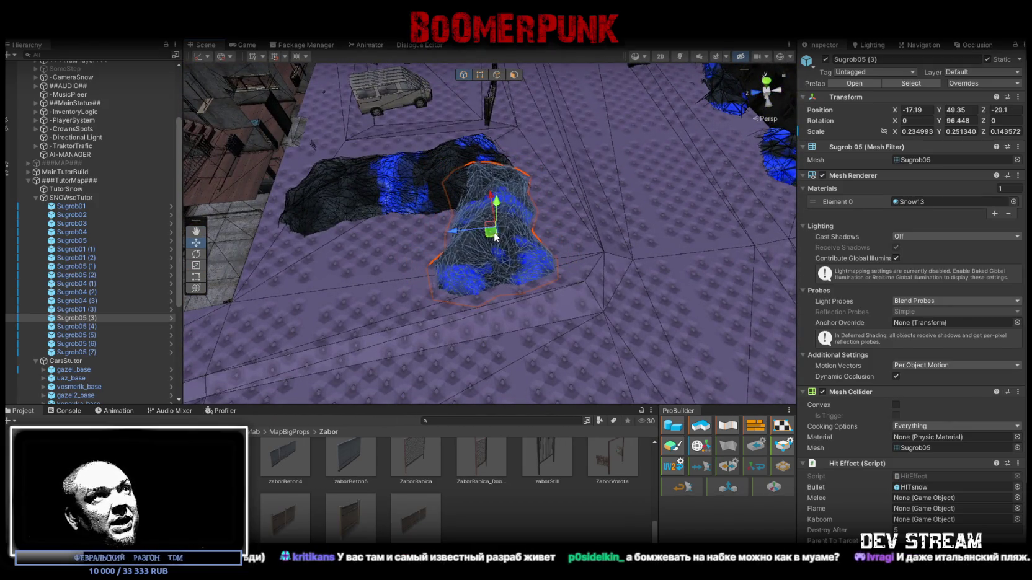
- Shift the Sugrob05 (1) snow drift closer to the fence
click(386, 199)
key(f)
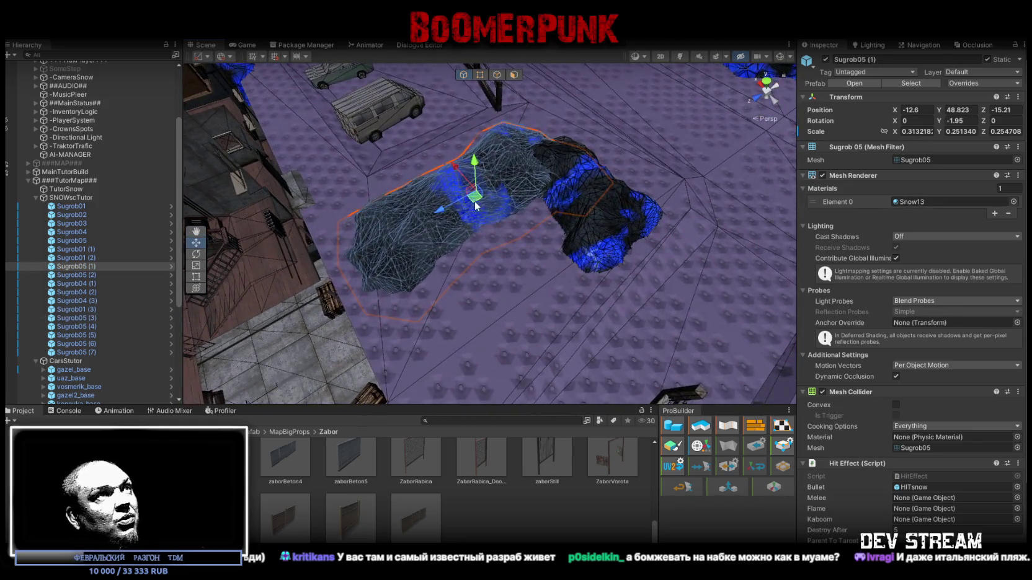
drag(488, 222, 459, 162)
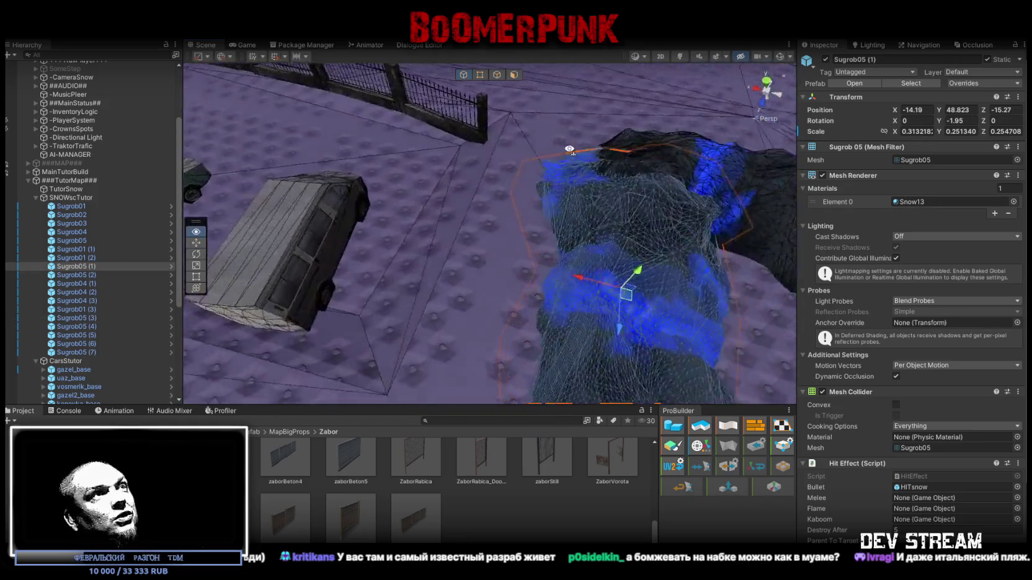
click(514, 74)
click(524, 188)
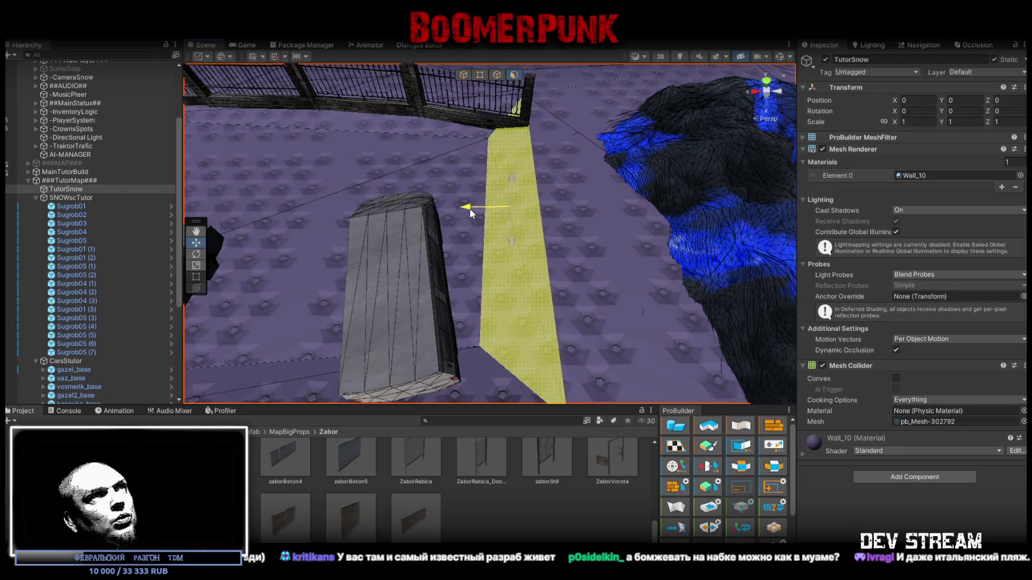
drag(513, 217, 475, 60)
- Rotate Zabor_KL1 to about -85.5° on Y and nudge it into line with the fence
click(555, 268)
key(f)
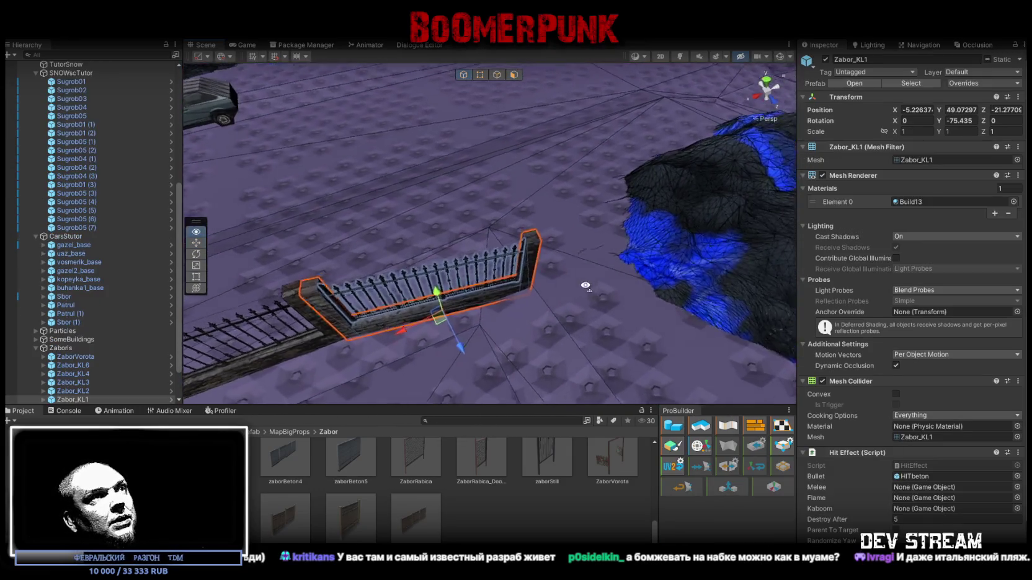
mouse_move(552, 267)
mouse_down()
mouse_move(384, 250)
mouse_move(443, 242)
mouse_move(415, 226)
mouse_move(591, 193)
mouse_move(602, 211)
mouse_move(495, 230)
mouse_up()
key(e)
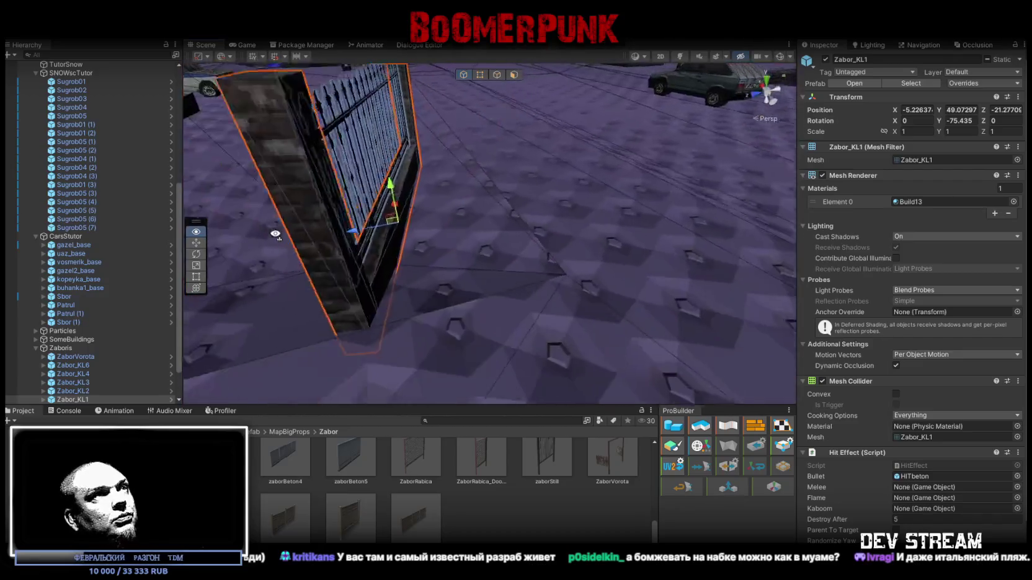
key(w)
key(e)
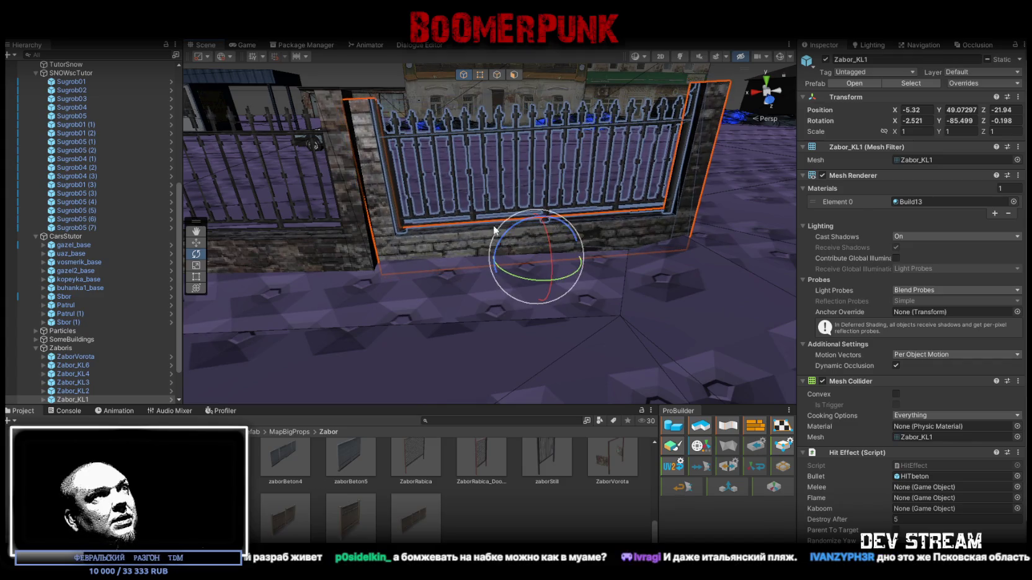
mouse_move(382, 274)
mouse_down()
mouse_move(410, 289)
mouse_move(560, 221)
mouse_move(623, 238)
mouse_move(658, 199)
mouse_move(629, 230)
mouse_move(660, 172)
mouse_move(358, 294)
mouse_up()
- Turn the Vorota_KL1 gate to -75.847° and snap it against the fence end
click(645, 201)
key(f)
key(e)
drag(493, 271, 526, 266)
scroll(434, 248, up, 5)
key(w)
drag(395, 240, 455, 256)
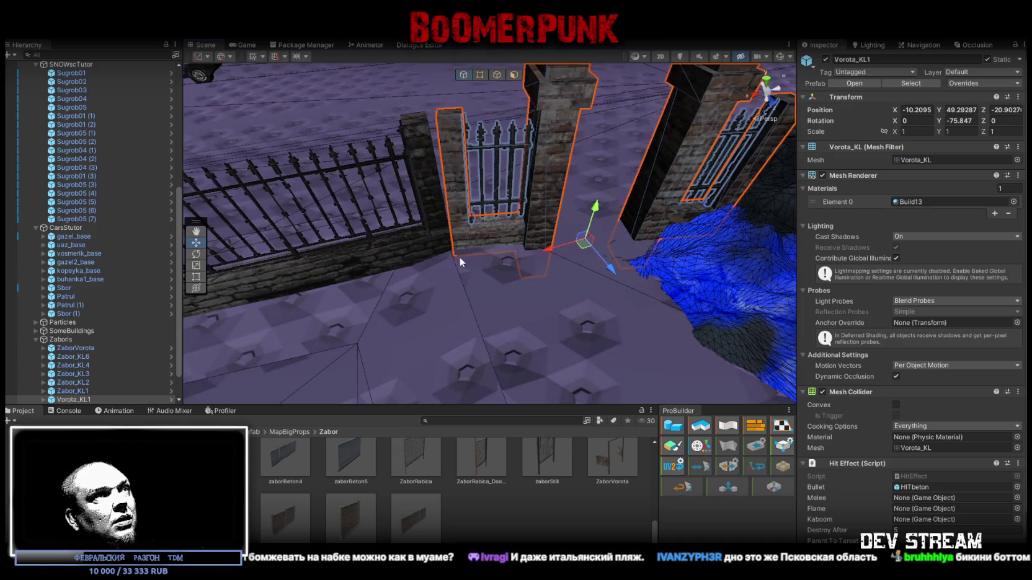
- Square the Vorota_KL1 gate to -89.911° on Y and raise it slightly within the fence
mouse_move(573, 249)
mouse_down()
mouse_move(480, 258)
mouse_move(618, 239)
mouse_move(521, 244)
mouse_move(484, 259)
mouse_move(401, 244)
mouse_move(454, 304)
mouse_move(450, 286)
mouse_move(422, 268)
mouse_move(583, 256)
mouse_move(619, 284)
mouse_move(590, 273)
mouse_move(555, 297)
mouse_up()
key(e)
key(w)
scroll(552, 292, down, 5)
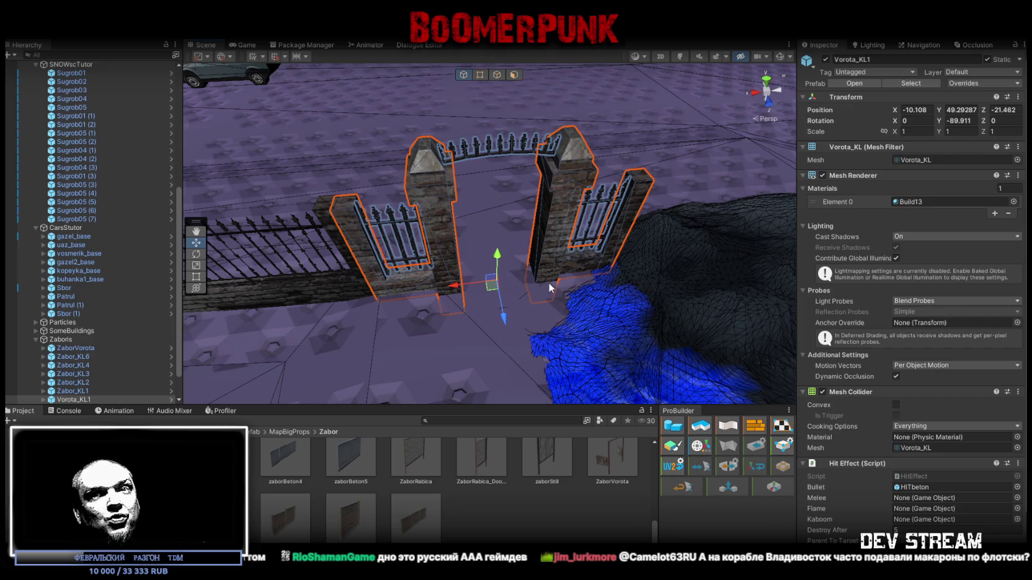
mouse_move(381, 190)
mouse_down()
mouse_move(603, 237)
mouse_move(554, 189)
mouse_move(579, 222)
mouse_up()
mouse_move(577, 260)
mouse_down()
mouse_move(668, 249)
mouse_move(486, 357)
mouse_move(532, 264)
mouse_move(479, 221)
mouse_move(460, 250)
mouse_move(463, 217)
mouse_move(465, 227)
mouse_up()
click(532, 263)
key(f)
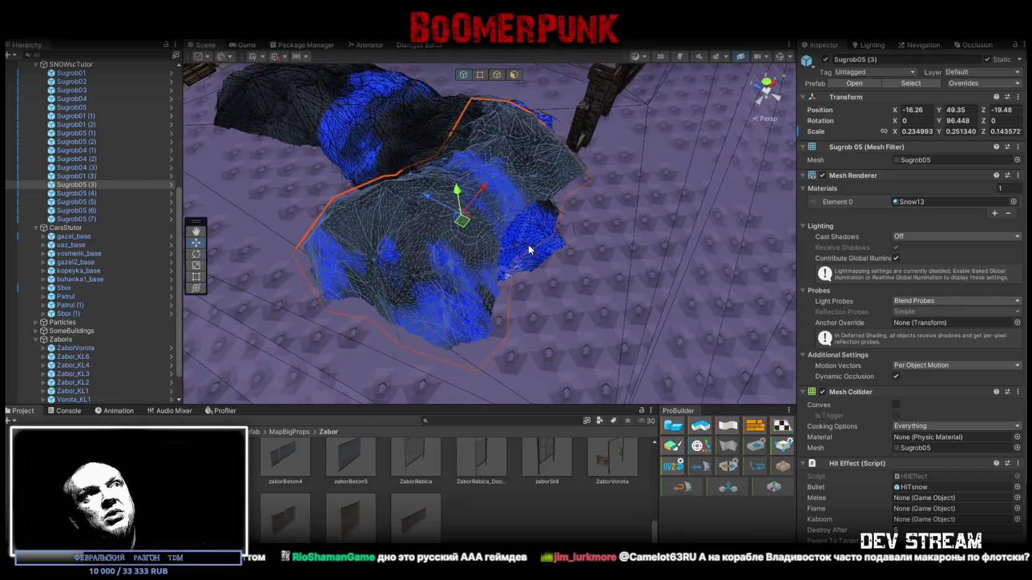
- Narrow Sugrob05 (1) to 0.1527 scale, rotate it to -169.167° and place it at X -17.18, Z -13.36
click(528, 250)
mouse_move(528, 250)
mouse_down()
mouse_move(515, 182)
mouse_move(483, 182)
mouse_move(506, 188)
mouse_move(490, 187)
mouse_move(495, 201)
mouse_move(490, 183)
mouse_move(497, 235)
mouse_move(475, 241)
mouse_move(479, 271)
mouse_move(451, 272)
mouse_up()
key(r)
key(f)
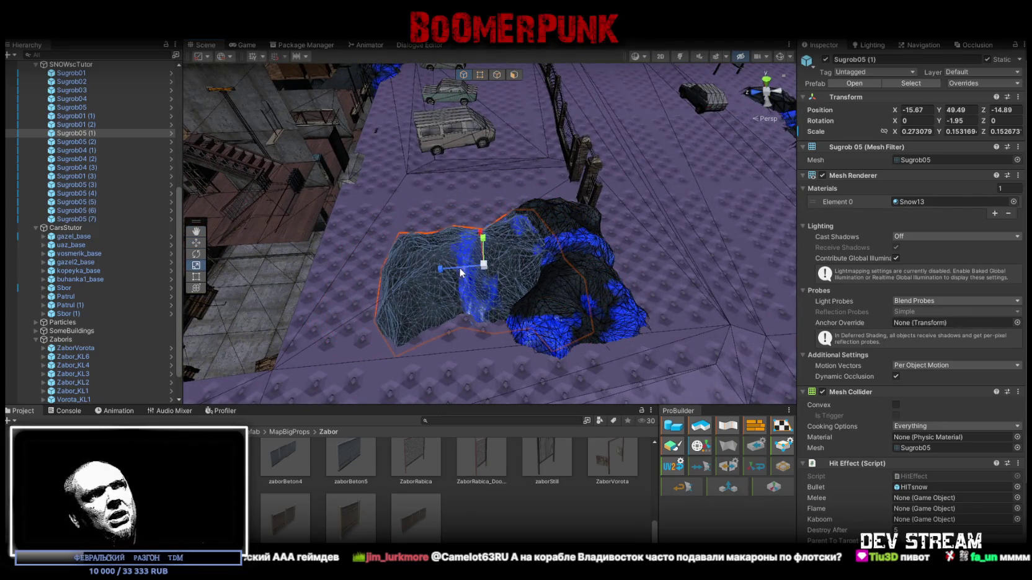
drag(478, 310, 747, 302)
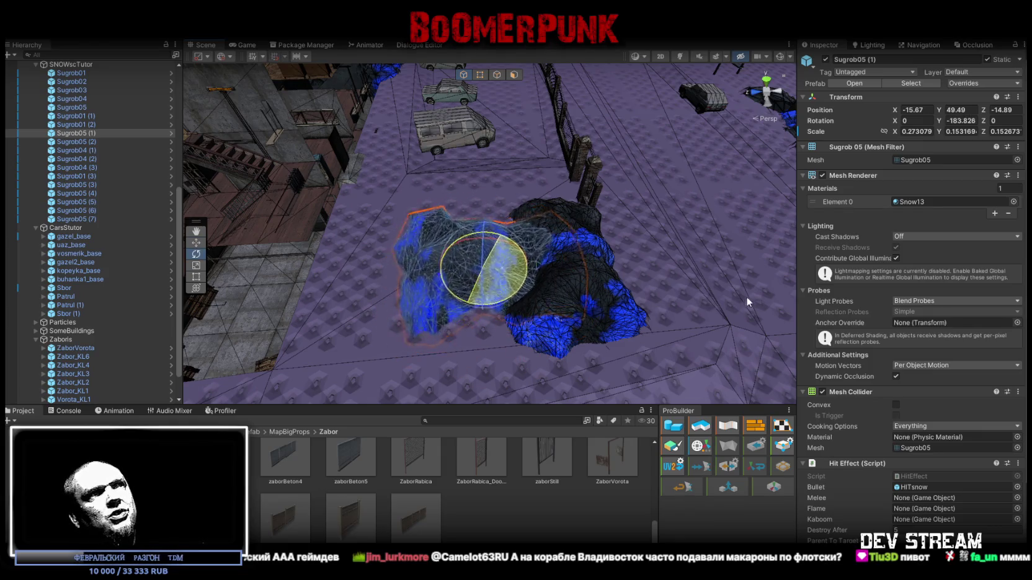
mouse_move(476, 271)
mouse_down()
mouse_move(431, 300)
mouse_move(404, 251)
mouse_move(502, 256)
mouse_move(709, 224)
mouse_move(586, 252)
mouse_move(598, 246)
mouse_move(527, 232)
mouse_up()
- Select the Zabor_KL1 and Zabor_KL3 fence segments together
click(518, 258)
click(586, 253)
shift+click(518, 227)
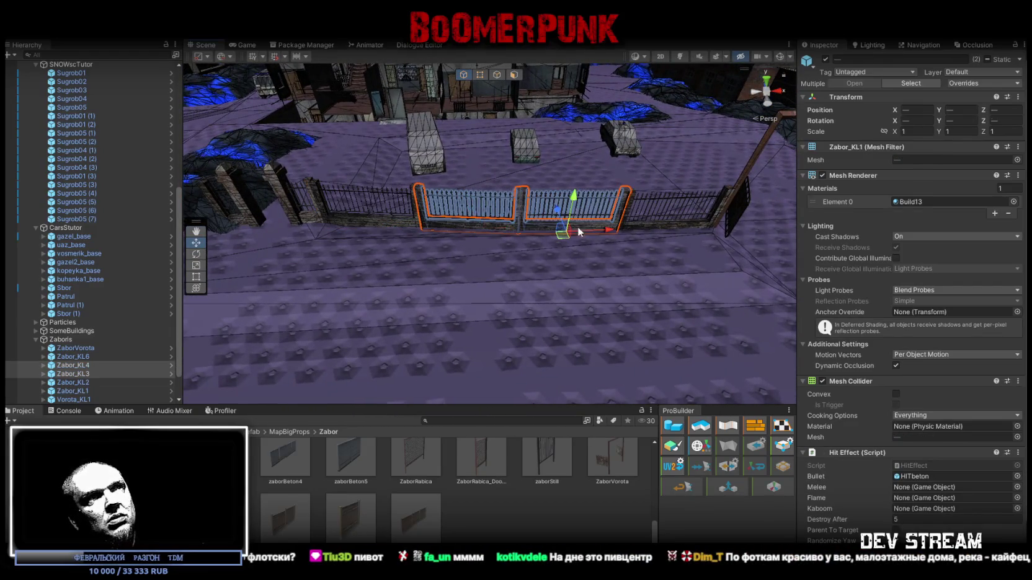
- Duplicate the three selected fence segments, rotating the copies around their centre and moving them across the yard
shift+click(651, 229)
mouse_move(651, 229)
mouse_down()
mouse_move(451, 268)
mouse_move(462, 266)
mouse_up()
key(ctrl+d)
key(f)
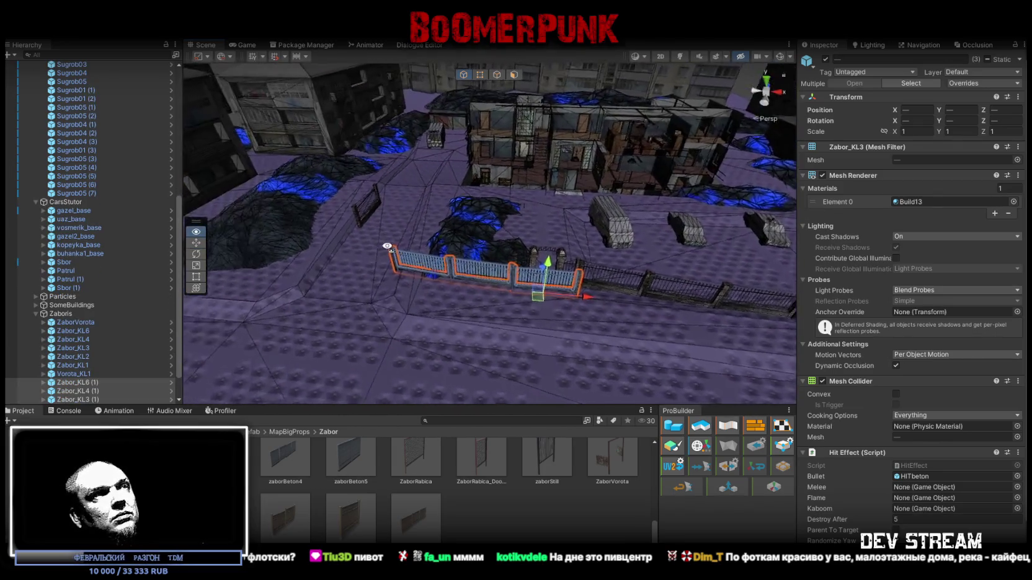
key(e)
key(z)
drag(492, 292, 230, 296)
drag(490, 261, 408, 277)
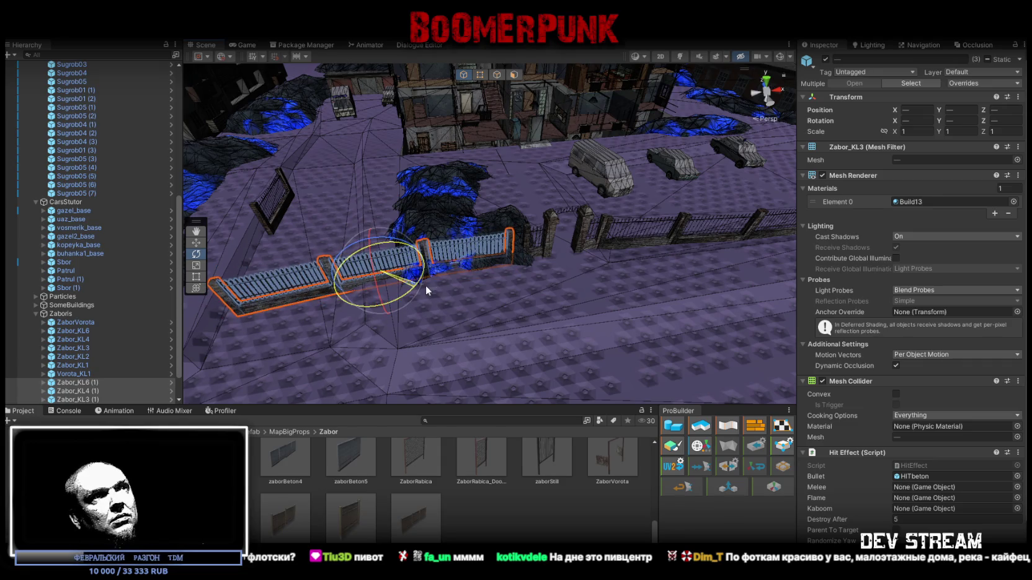
- Select the Zabor_KL6 (1) copy, then the ZaborVorota gate frame
mouse_move(423, 286)
mouse_down()
mouse_move(483, 246)
mouse_move(461, 254)
mouse_move(465, 265)
mouse_move(441, 254)
mouse_move(457, 237)
mouse_move(446, 224)
mouse_move(489, 276)
mouse_move(640, 280)
mouse_move(528, 289)
mouse_move(423, 287)
mouse_move(676, 216)
mouse_move(514, 278)
mouse_up()
click(481, 287)
click(564, 260)
scroll(565, 260, down, 10)
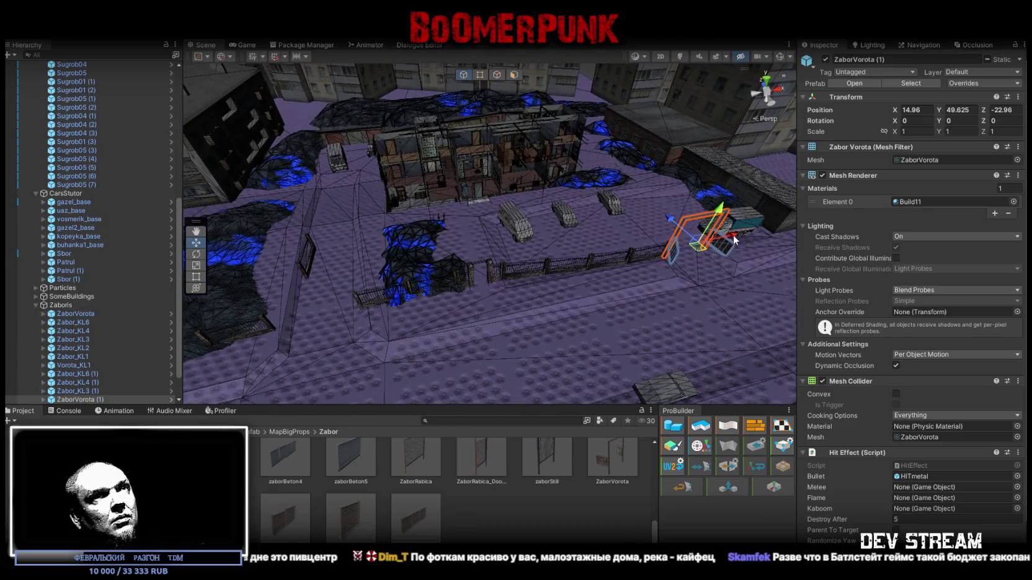
- Shift gate ZaborVorota (1) to the left and lower it onto the ground
drag(404, 304, 402, 304)
key(f)
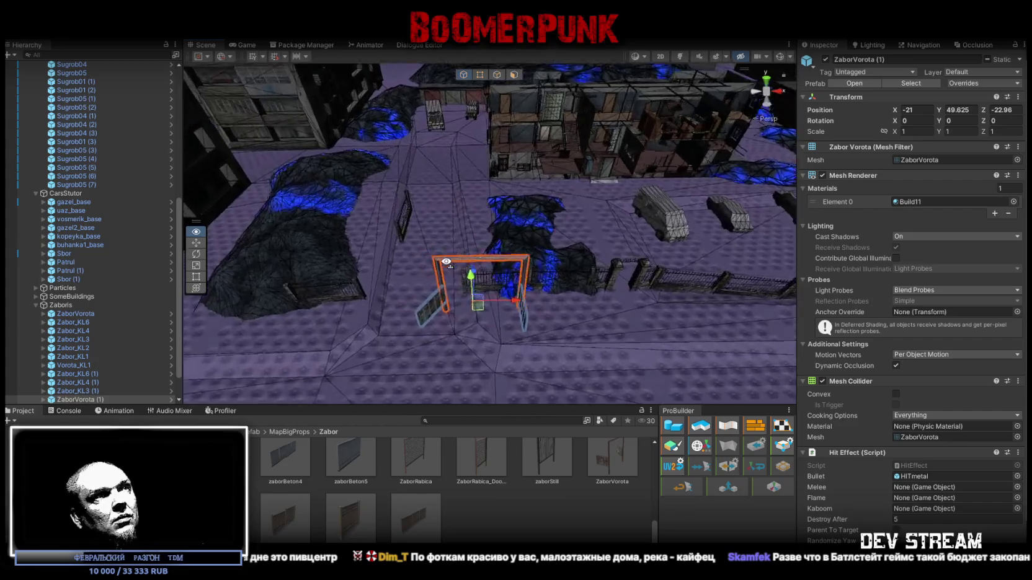
mouse_move(548, 322)
mouse_down()
mouse_move(413, 318)
mouse_move(345, 294)
mouse_move(636, 276)
mouse_move(593, 249)
mouse_move(648, 214)
mouse_move(656, 196)
mouse_move(616, 139)
mouse_up()
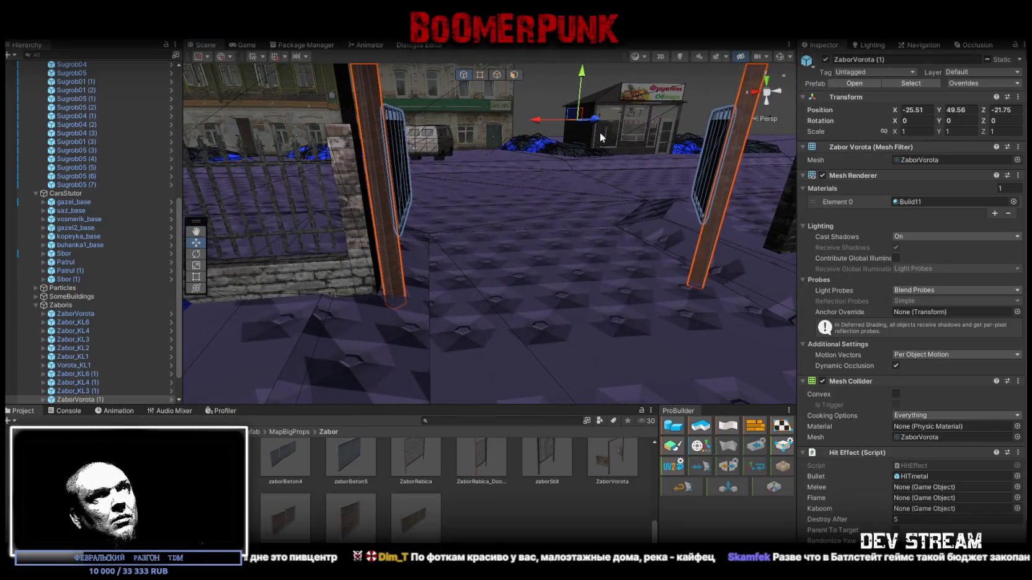
drag(582, 98, 584, 103)
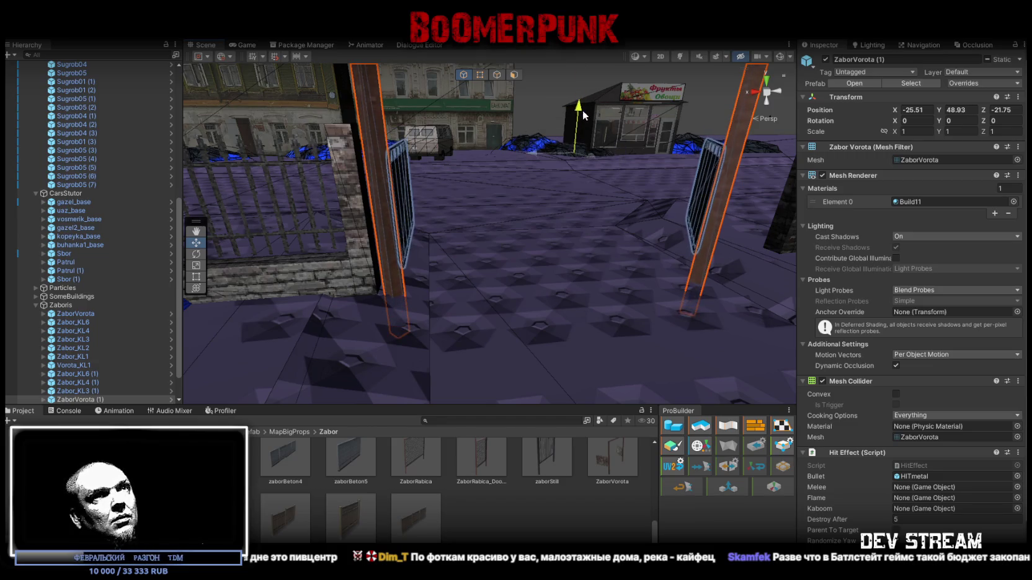
mouse_move(597, 138)
mouse_down()
mouse_move(502, 162)
mouse_move(521, 151)
mouse_move(605, 187)
mouse_move(476, 183)
mouse_move(477, 164)
mouse_up()
- Set gate ZaborVorota's Position Y to 49
click(477, 163)
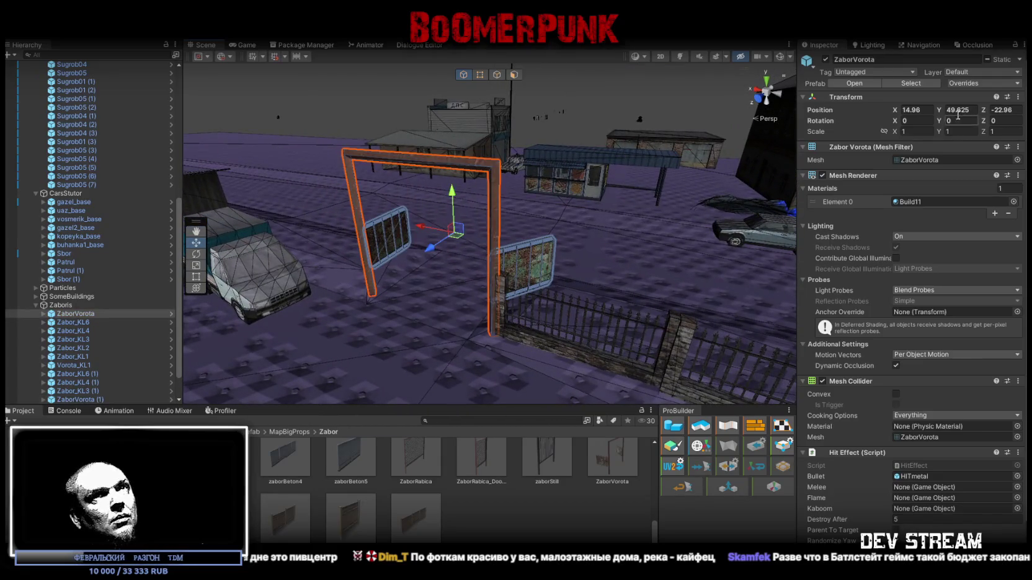
text(49)
mouse_move(471, 236)
mouse_down()
mouse_move(649, 226)
mouse_move(518, 258)
mouse_up()
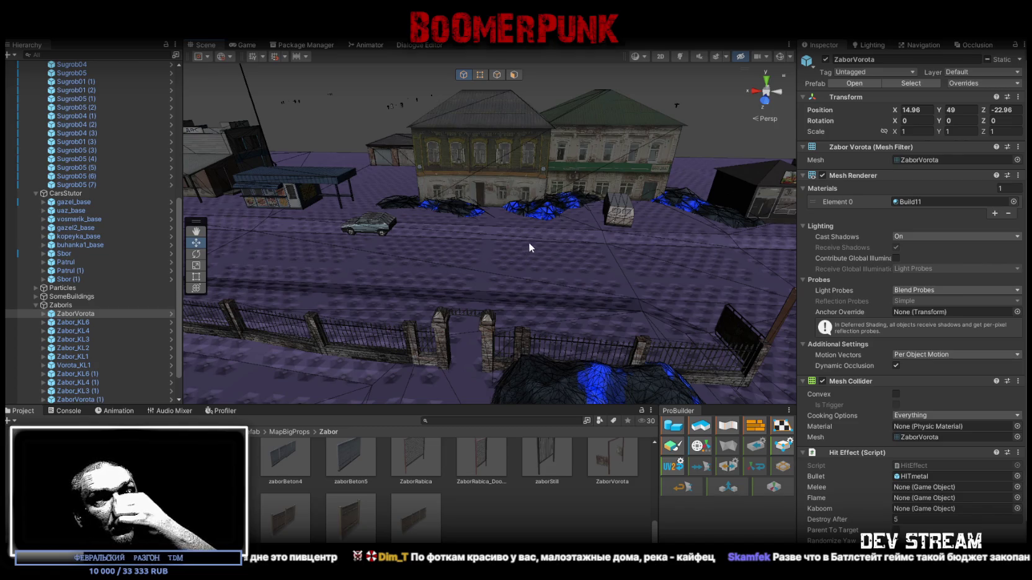
drag(433, 273, 620, 327)
click(487, 304)
- Rotate fence section Zabor_KL6 (1) to line up with the gate
mouse_move(488, 303)
mouse_down()
mouse_move(590, 287)
mouse_move(563, 296)
mouse_move(673, 299)
mouse_move(617, 300)
mouse_move(552, 280)
mouse_move(520, 293)
mouse_up()
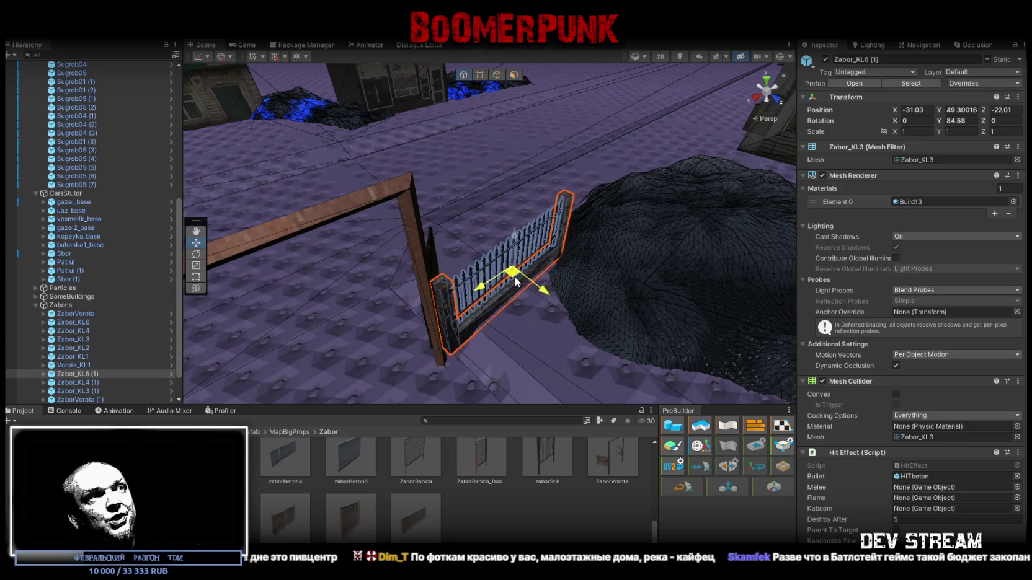
key(f)
mouse_move(468, 287)
mouse_down()
mouse_move(455, 273)
mouse_move(469, 283)
mouse_move(568, 272)
mouse_move(569, 233)
mouse_move(522, 198)
mouse_move(510, 178)
mouse_move(524, 172)
mouse_move(565, 253)
mouse_move(473, 253)
mouse_move(594, 263)
mouse_move(554, 210)
mouse_up()
key(w)
- Slide the Sugrob05 snow drift along the ground
click(473, 252)
drag(428, 203, 417, 215)
drag(518, 203, 552, 212)
- Nudge fence section Zabor_KL2 into place, turning it about five degrees
click(549, 213)
mouse_move(416, 252)
mouse_down()
mouse_move(523, 209)
mouse_move(527, 194)
mouse_move(576, 229)
mouse_move(537, 215)
mouse_move(509, 224)
mouse_move(428, 277)
mouse_move(289, 241)
mouse_move(536, 237)
mouse_up()
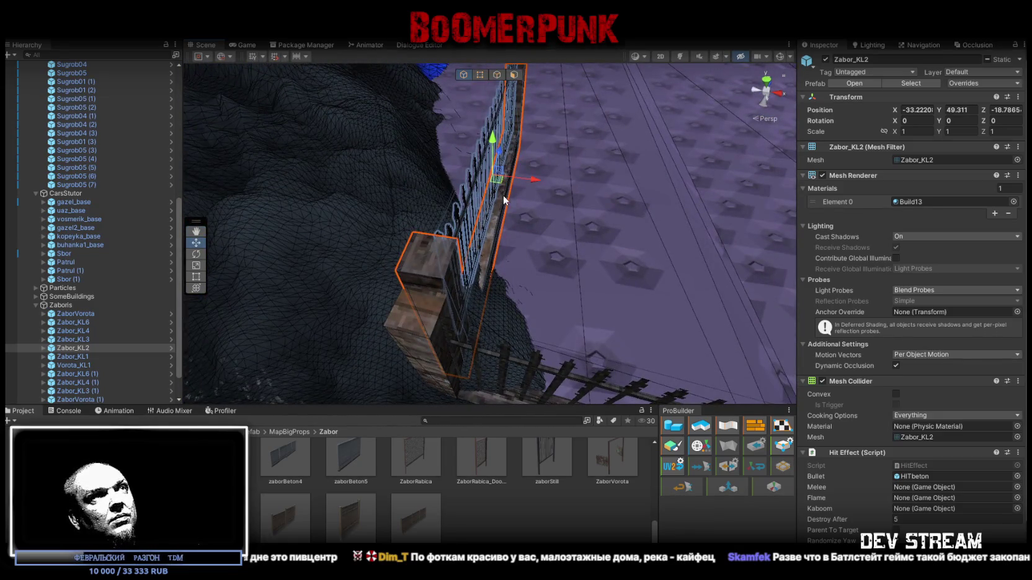
mouse_move(496, 185)
mouse_down()
mouse_move(435, 260)
mouse_move(504, 251)
mouse_move(479, 262)
mouse_up()
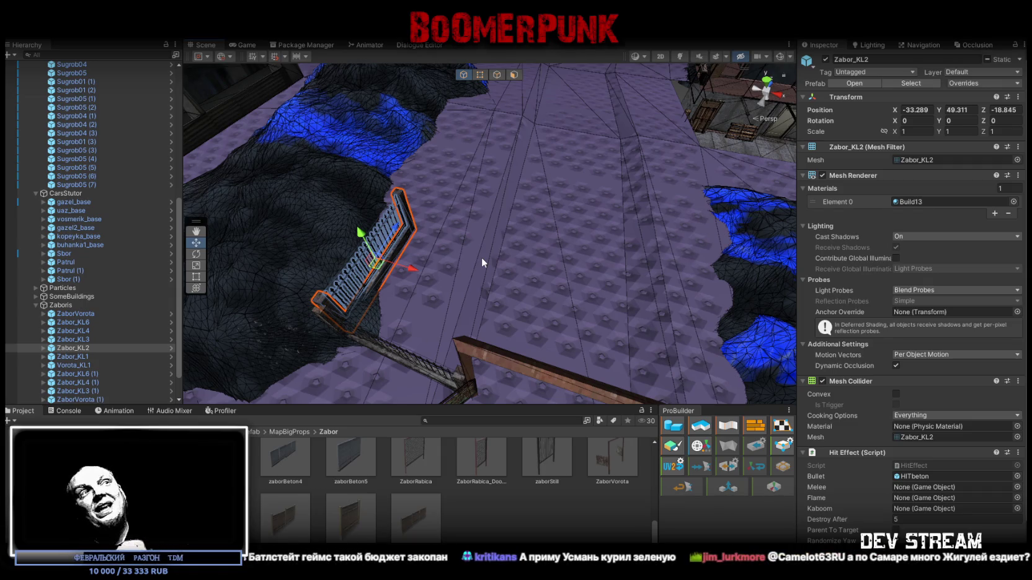
mouse_move(496, 268)
mouse_down()
mouse_move(566, 239)
mouse_move(538, 255)
mouse_up()
key(e)
mouse_move(496, 310)
mouse_down()
mouse_move(434, 338)
mouse_move(505, 319)
mouse_move(527, 328)
mouse_up()
key(w)
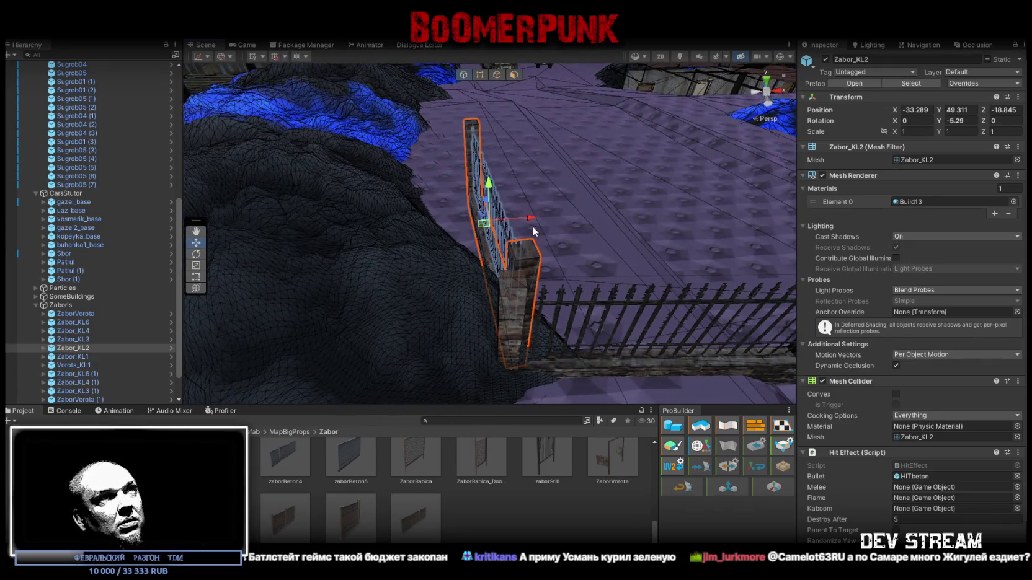
mouse_move(531, 218)
mouse_down()
mouse_move(417, 267)
mouse_move(609, 186)
mouse_move(578, 221)
mouse_move(689, 217)
mouse_move(615, 213)
mouse_move(726, 238)
mouse_up()
scroll(727, 242, down, 1)
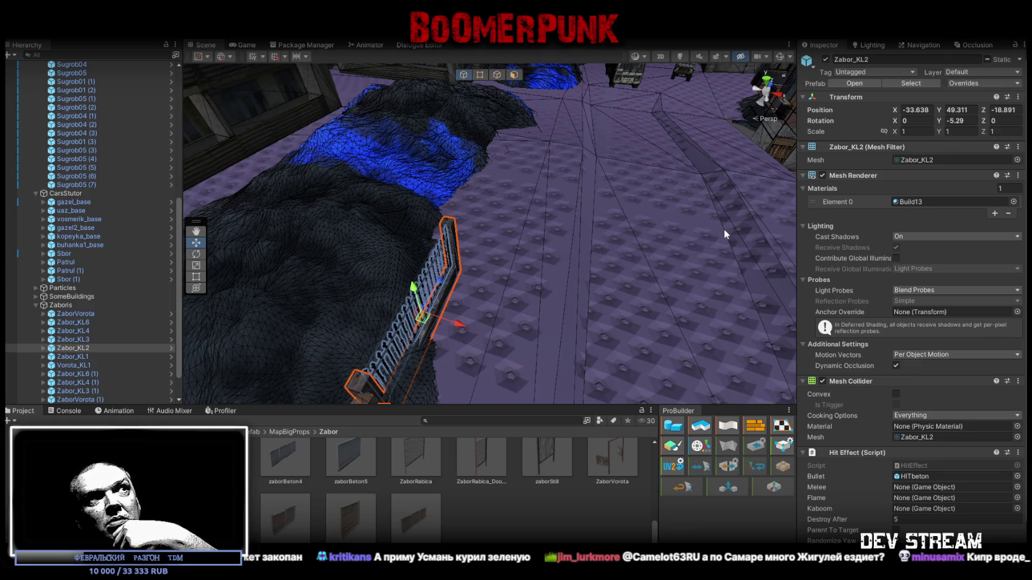
- Select fence section Zabor_KL4 (1), then the ZaborVorota (1) gate
mouse_move(619, 276)
mouse_down()
mouse_move(677, 292)
mouse_move(624, 221)
mouse_move(766, 219)
mouse_move(555, 261)
mouse_move(625, 267)
mouse_move(564, 270)
mouse_up()
click(486, 321)
mouse_move(486, 323)
mouse_down()
mouse_move(496, 261)
mouse_move(544, 276)
mouse_move(441, 219)
mouse_move(515, 237)
mouse_move(490, 260)
mouse_move(370, 267)
mouse_move(351, 258)
mouse_move(366, 273)
mouse_move(422, 263)
mouse_up()
click(481, 268)
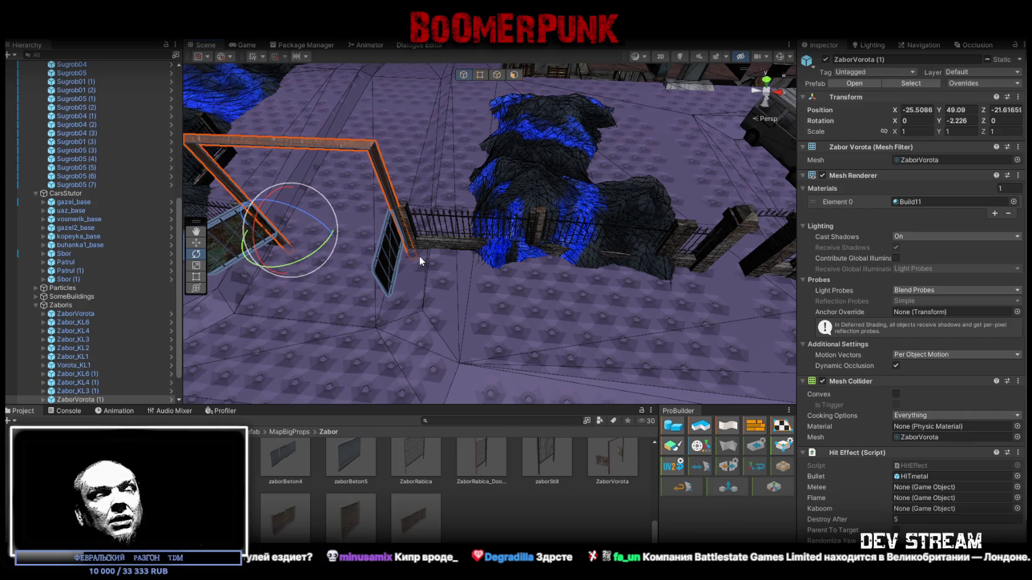
- Select three neighbouring fence sections beside the railing
mouse_move(420, 257)
mouse_down()
mouse_move(528, 238)
mouse_move(475, 228)
mouse_move(467, 240)
mouse_move(527, 221)
mouse_move(569, 130)
mouse_up()
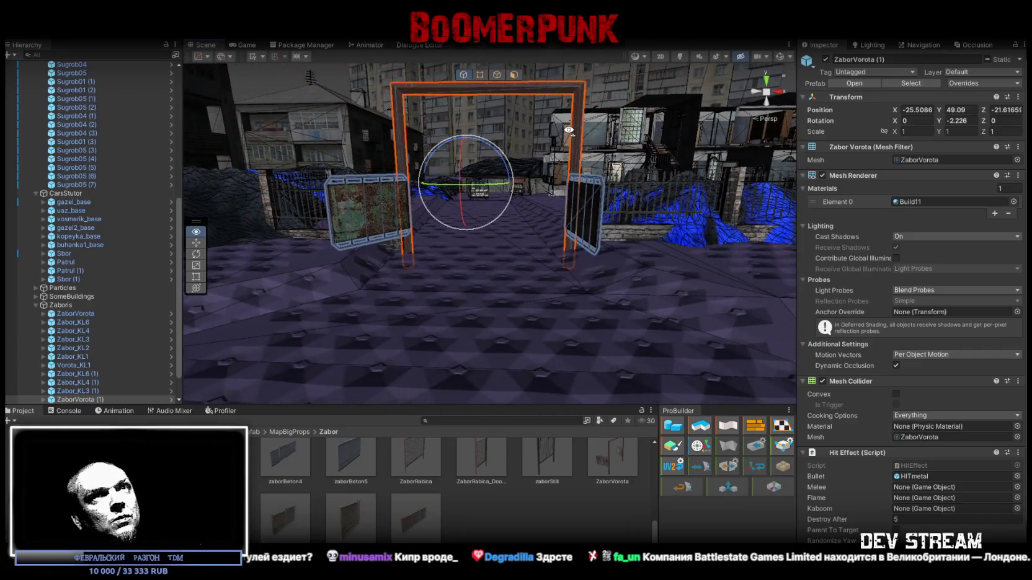
drag(558, 267, 543, 324)
click(542, 324)
scroll(647, 302, down, 3)
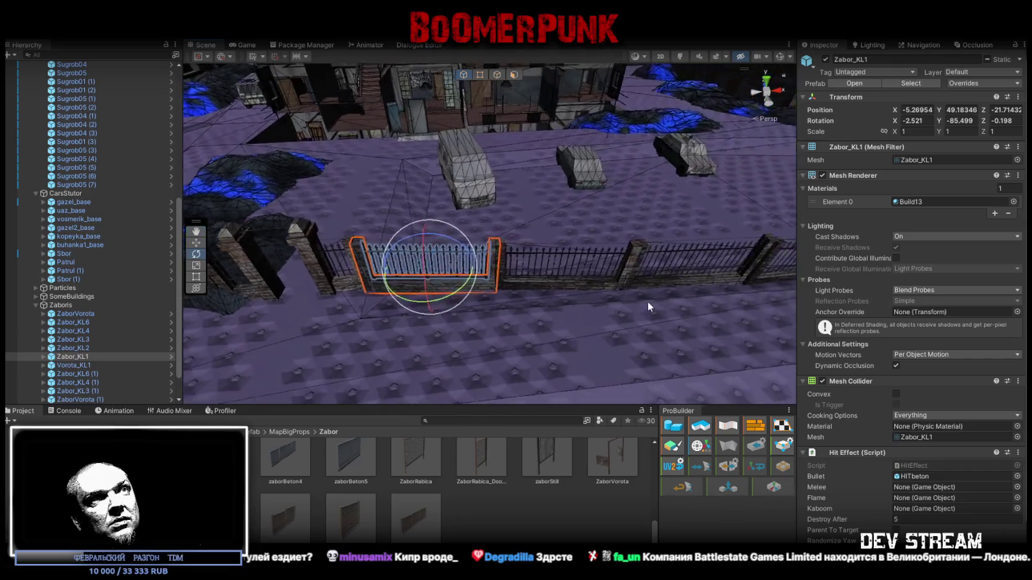
click(609, 286)
shift+click(753, 286)
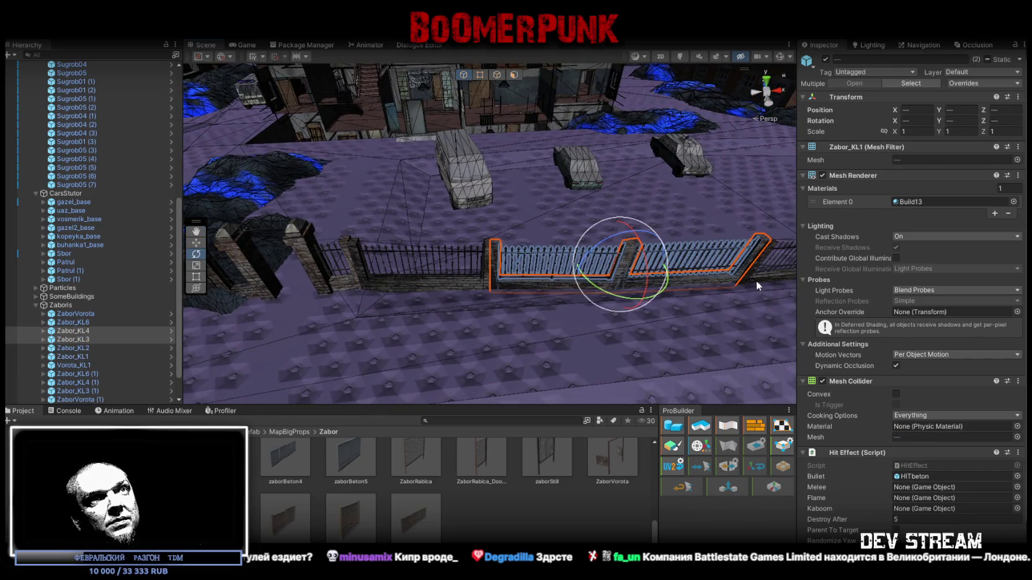
shift+click(756, 286)
mouse_move(756, 285)
mouse_down()
mouse_move(690, 293)
mouse_move(703, 272)
mouse_move(723, 296)
mouse_move(656, 250)
mouse_up()
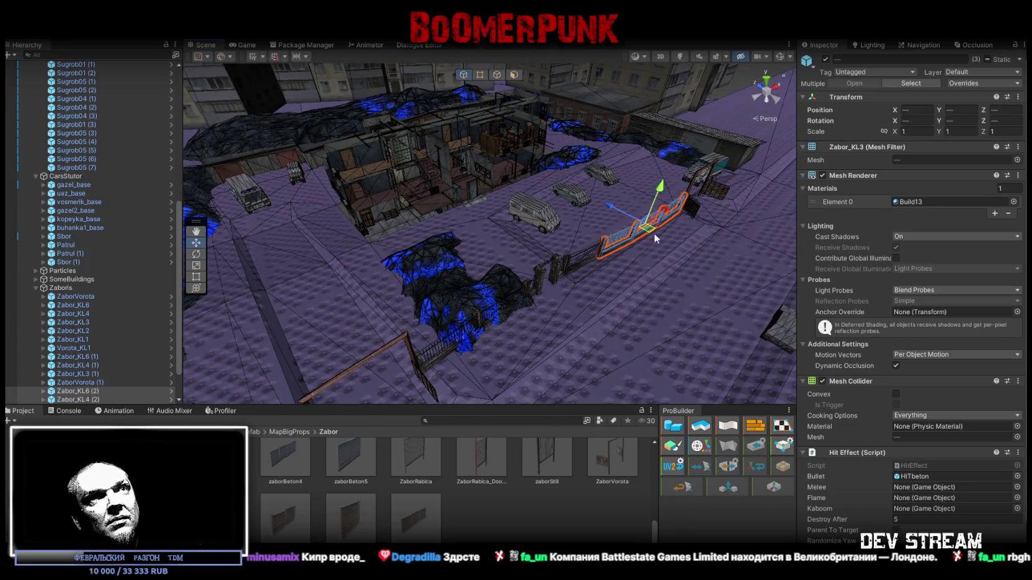
mouse_move(363, 300)
mouse_down()
mouse_move(300, 294)
mouse_move(576, 263)
mouse_move(417, 287)
mouse_move(439, 288)
mouse_up()
- Rotate the three fence sections about Y and slide them flush against the post
key(e)
key(w)
mouse_move(520, 245)
mouse_down()
mouse_move(437, 292)
mouse_move(441, 310)
mouse_up()
scroll(549, 298, up, 5)
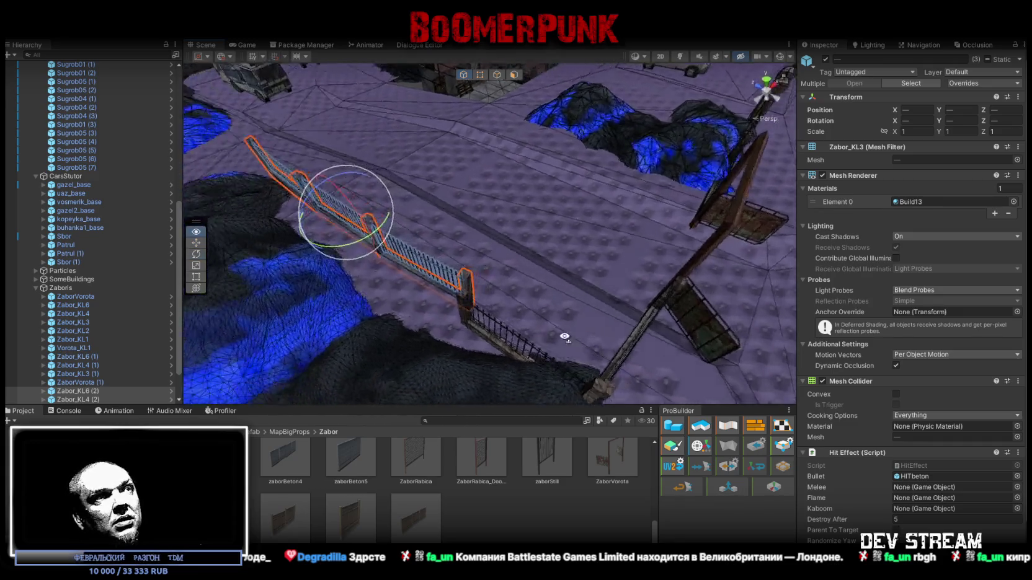
mouse_move(548, 298)
mouse_down()
mouse_move(500, 302)
mouse_move(496, 334)
mouse_up()
key(w)
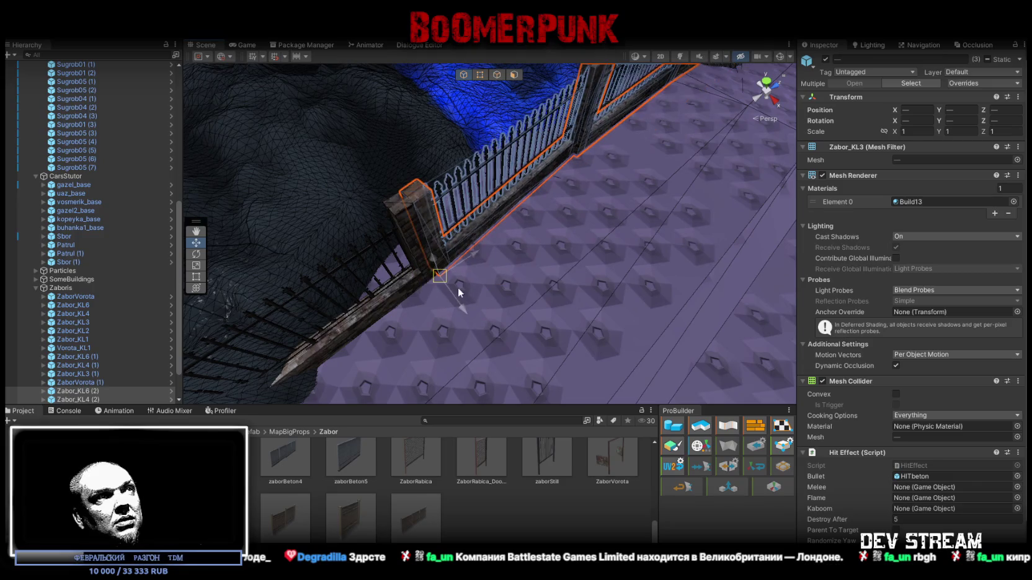
key(f)
mouse_move(554, 170)
mouse_down()
mouse_move(577, 192)
mouse_move(531, 186)
mouse_move(533, 148)
mouse_up()
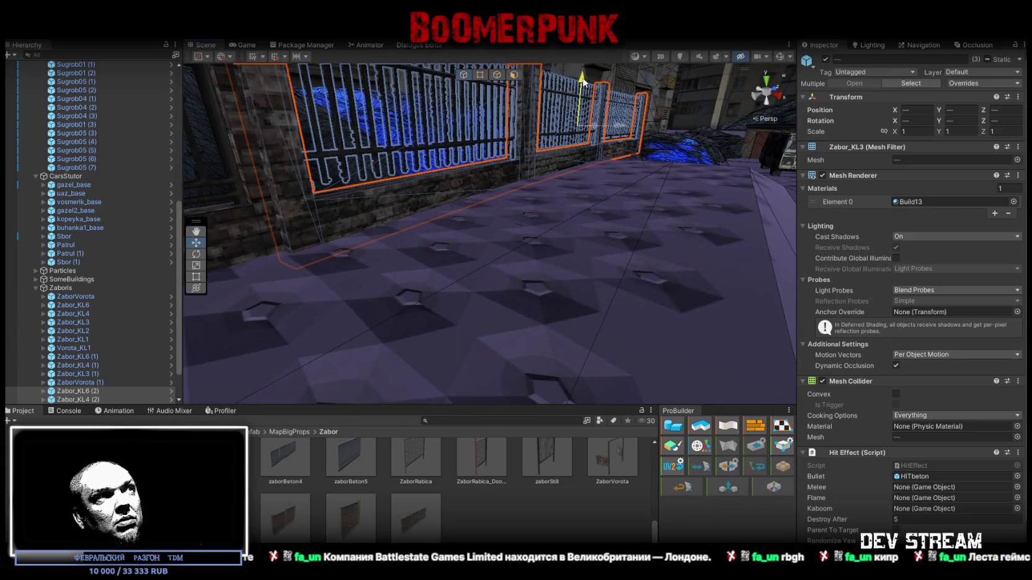